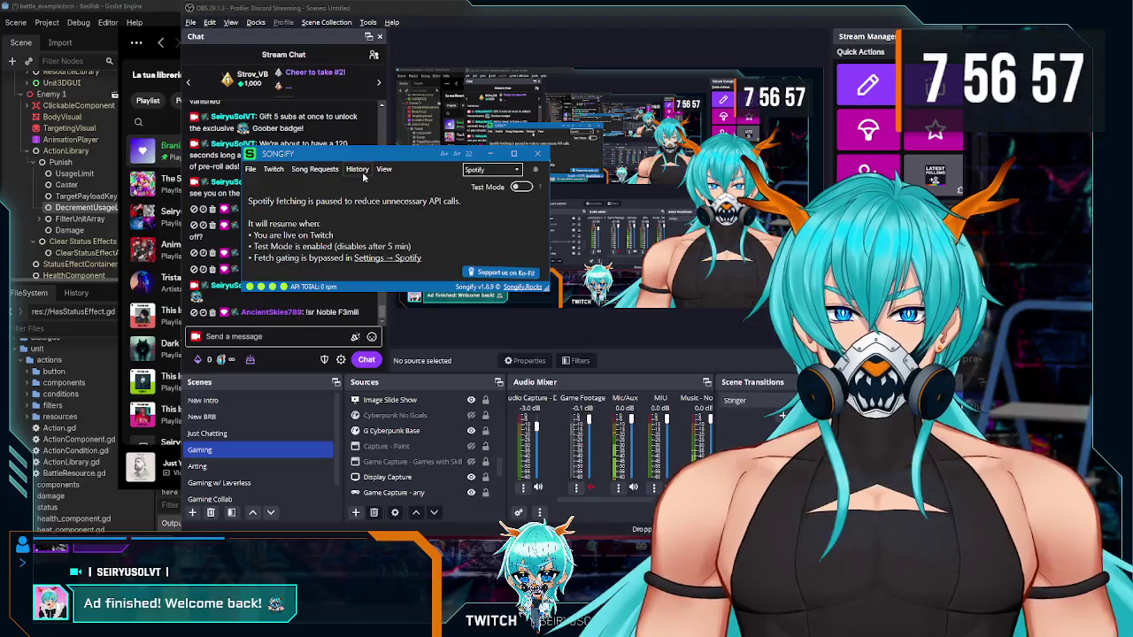
Step: Open Songify's Queue Browser from View > Song Requests to load the songify.rocks queue page
left_click(382, 171)
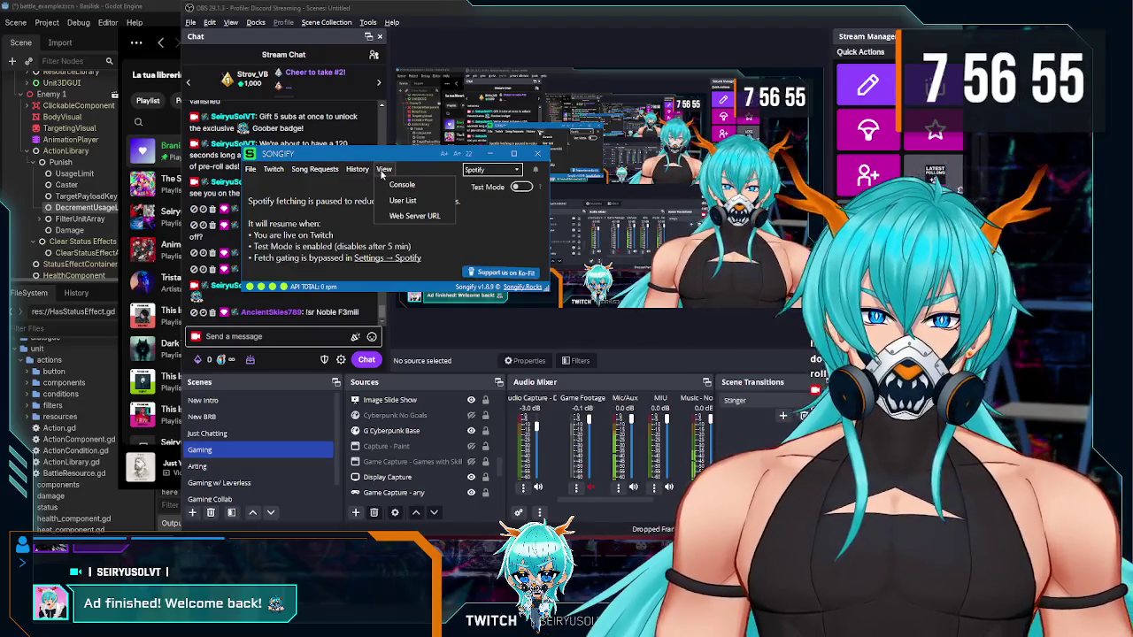
mouse_move(314, 169)
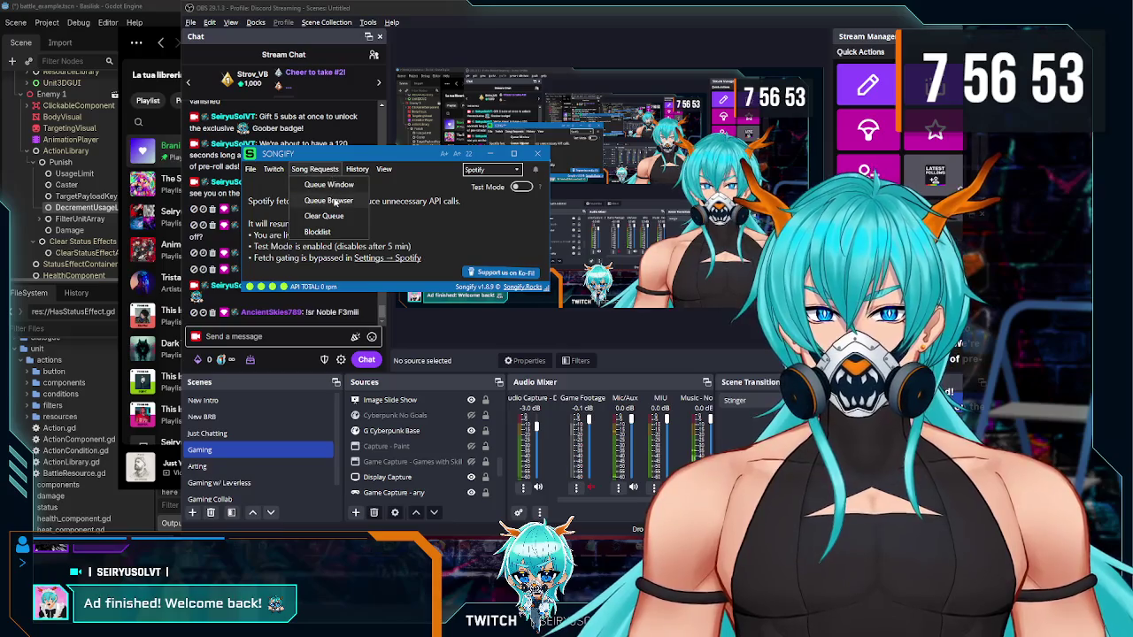
left_click(334, 202)
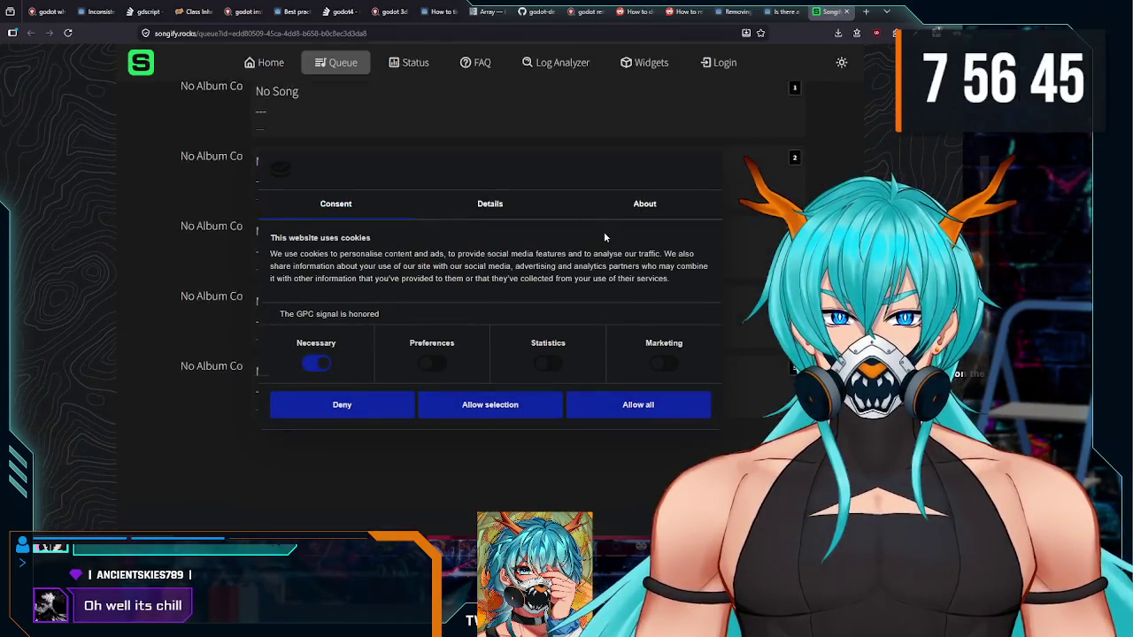
Step: Decline the website's cookies on the Songify queue page
scroll(164, 156, "down", 1)
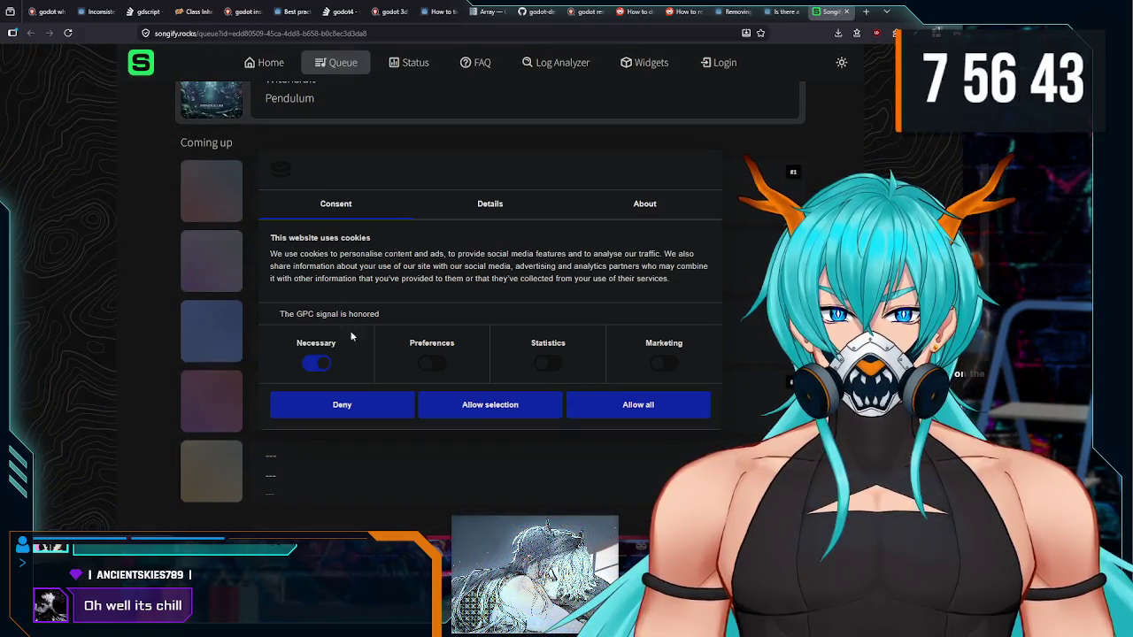
left_click(389, 411)
scroll(342, 354, "up", 4)
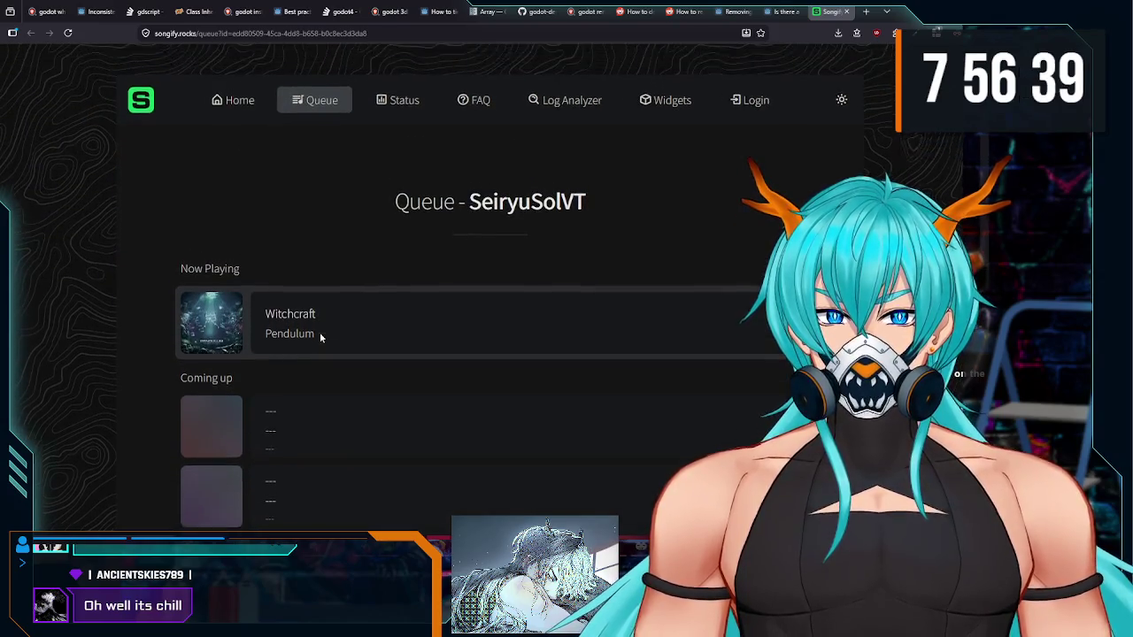
scroll(321, 338, "up", 1)
scroll(326, 289, "down", 3)
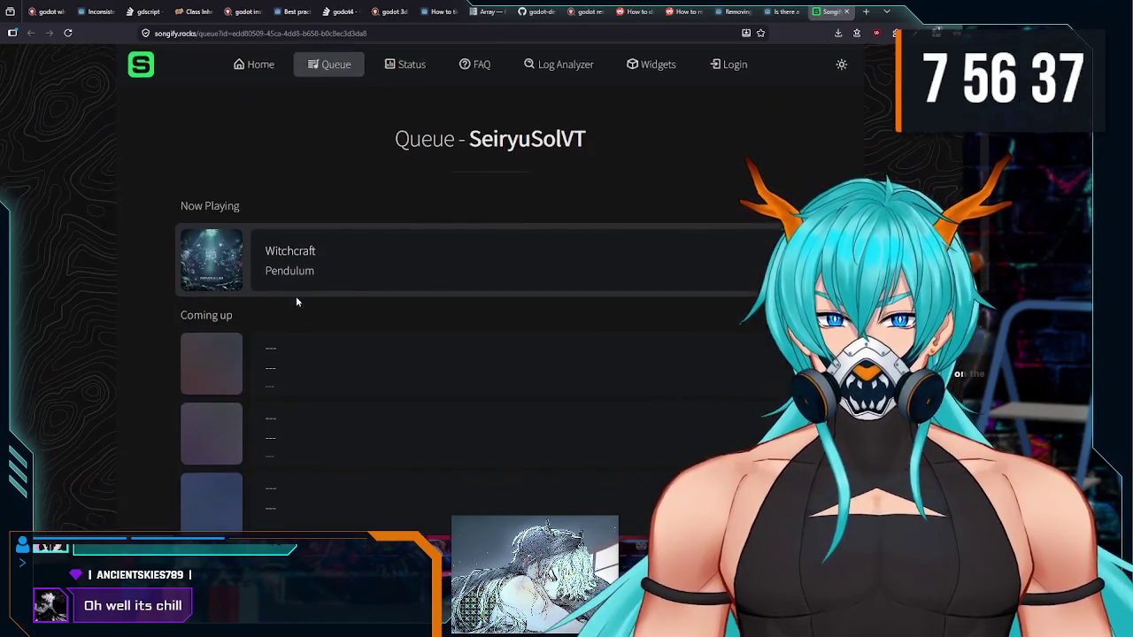
scroll(265, 246, "up", 3)
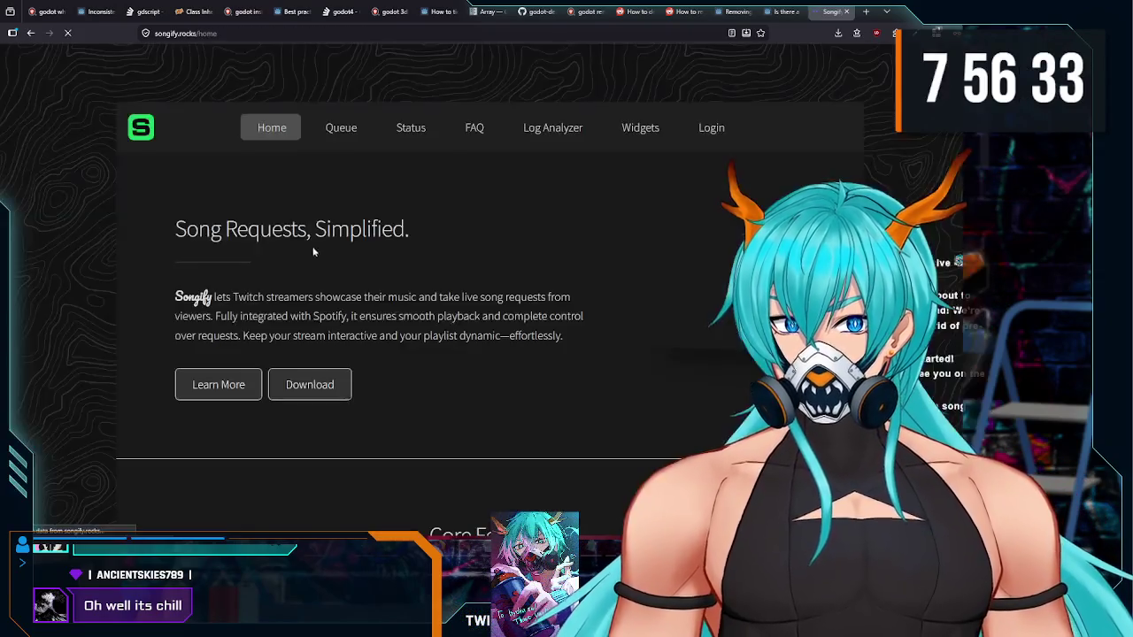
Step: Look up the channel's song queue by entering the channel name on the Queue page
left_click(318, 127)
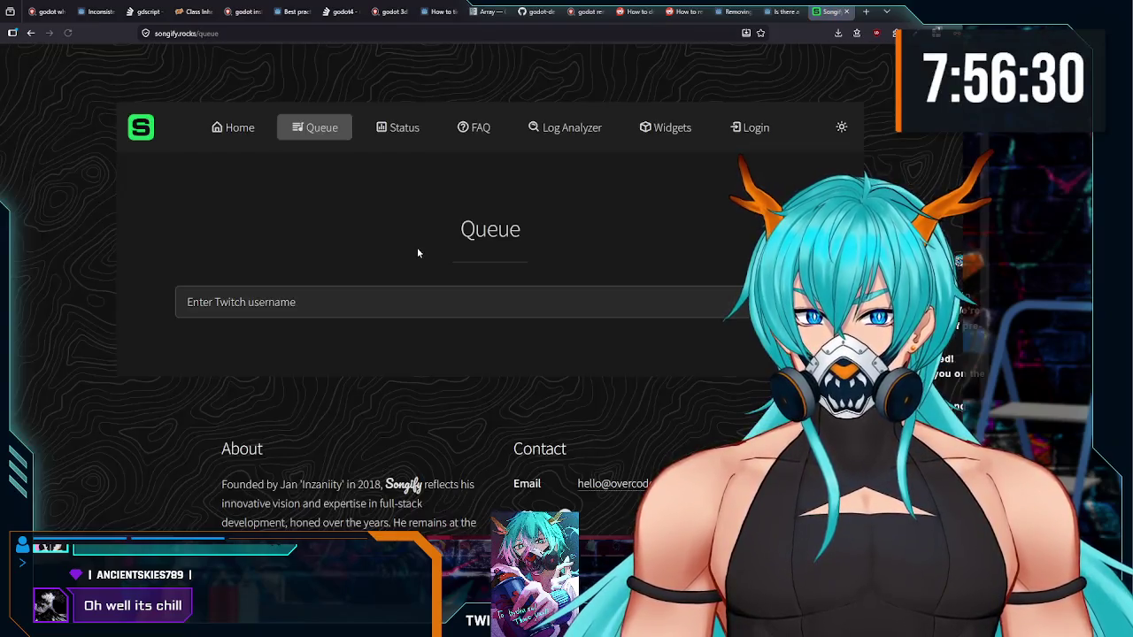
scroll(417, 253, "down", 1)
left_click(404, 240)
type("SeiryuSolVT")
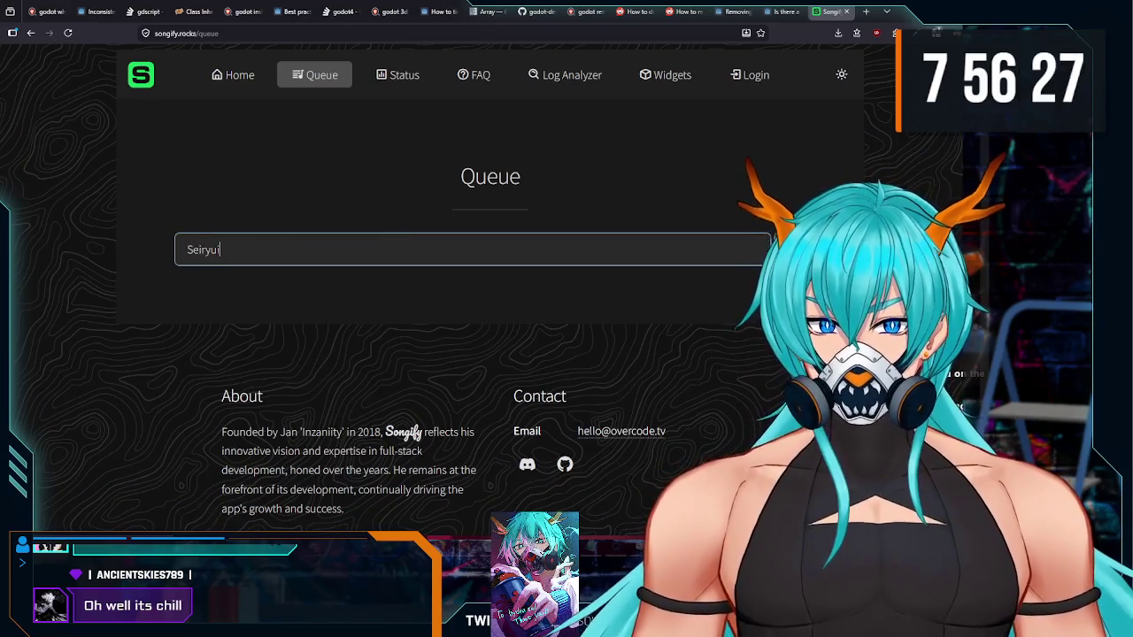
key("Return")
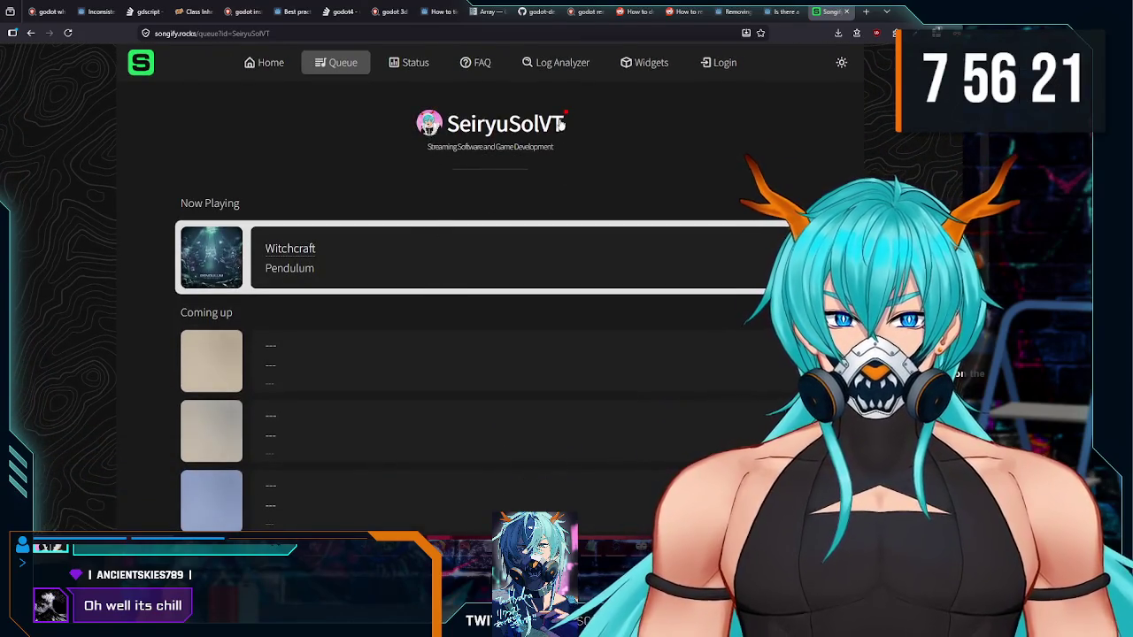
Step: Review the queue showing Witchcraft by Pendulum, then close the browser tab
scroll(536, 230, "down", 2)
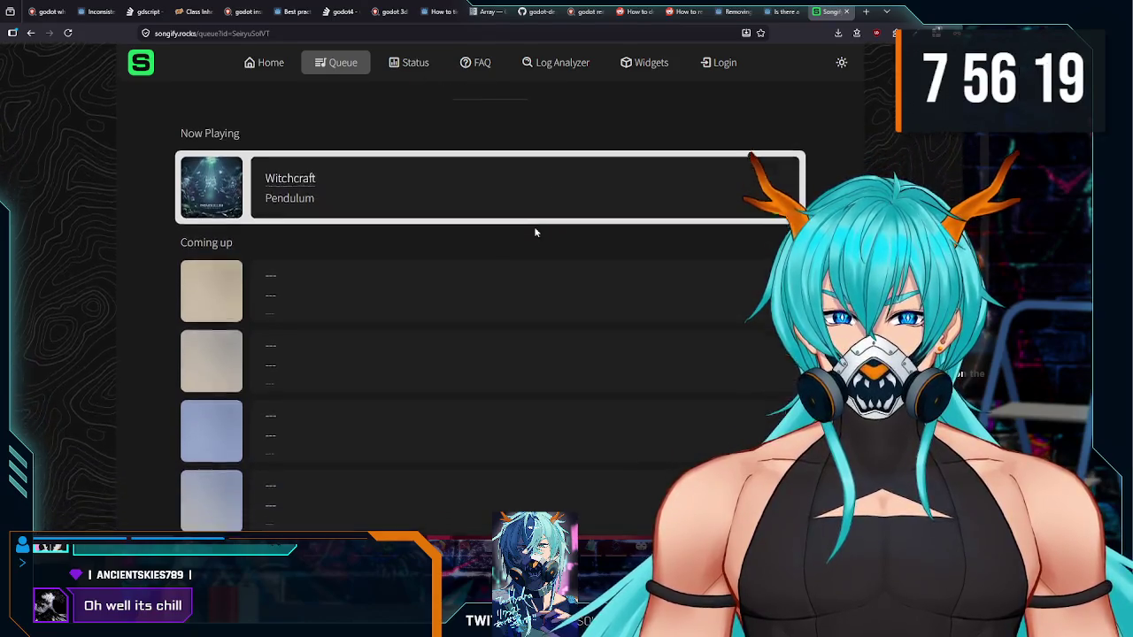
scroll(522, 257, "up", 1)
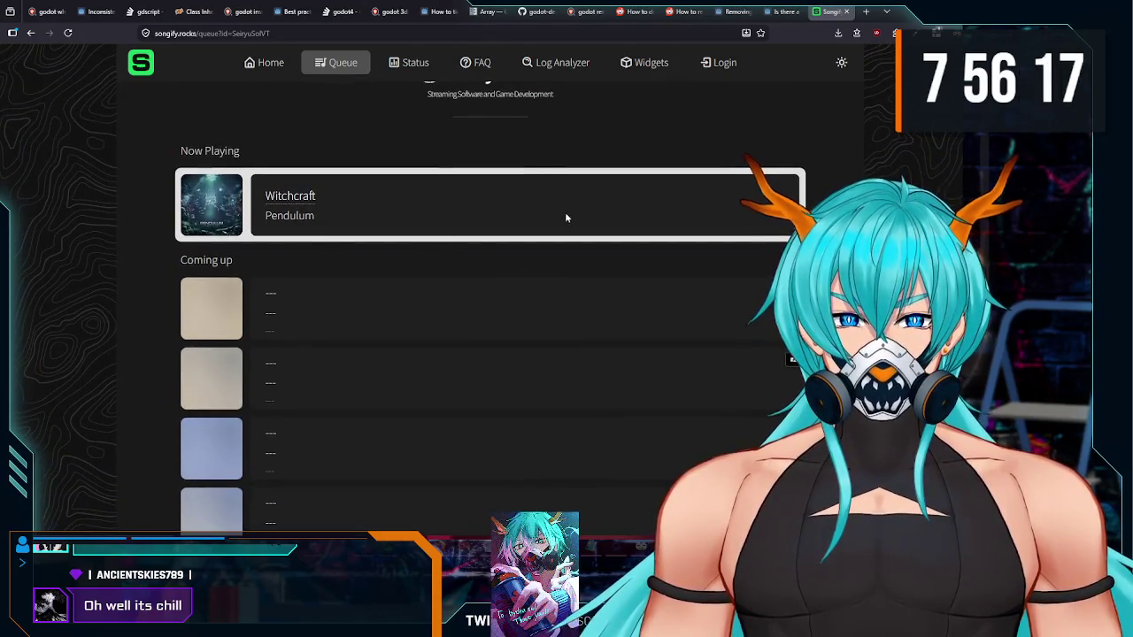
left_click(846, 11)
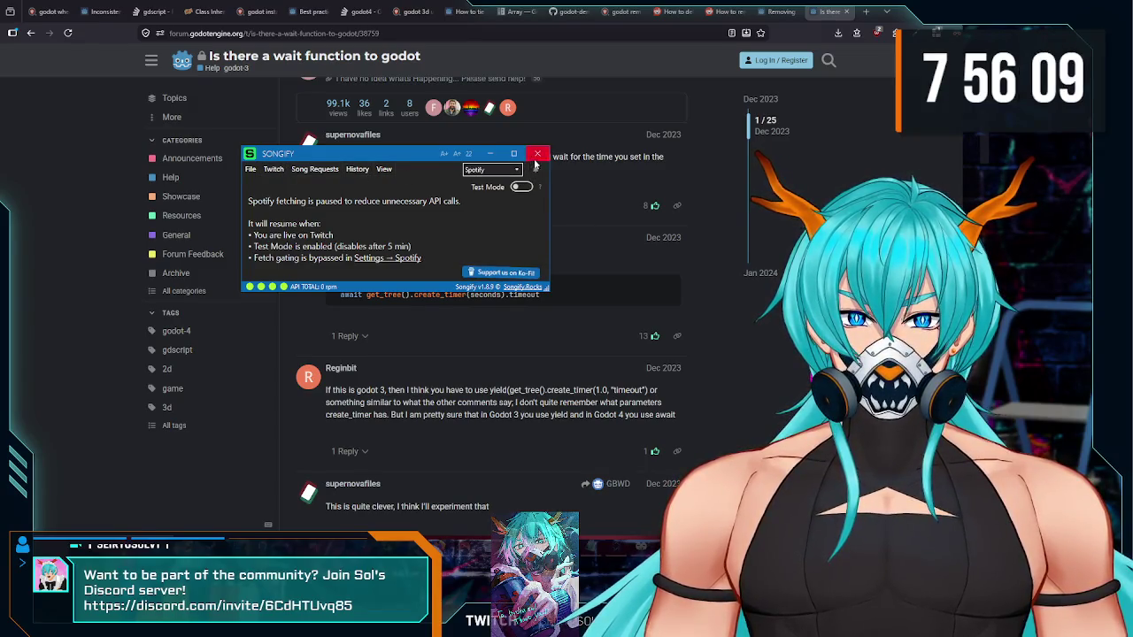
Step: Close the Songify window, and skip Spotify to the next track, Hall Of Fame
left_click(537, 153)
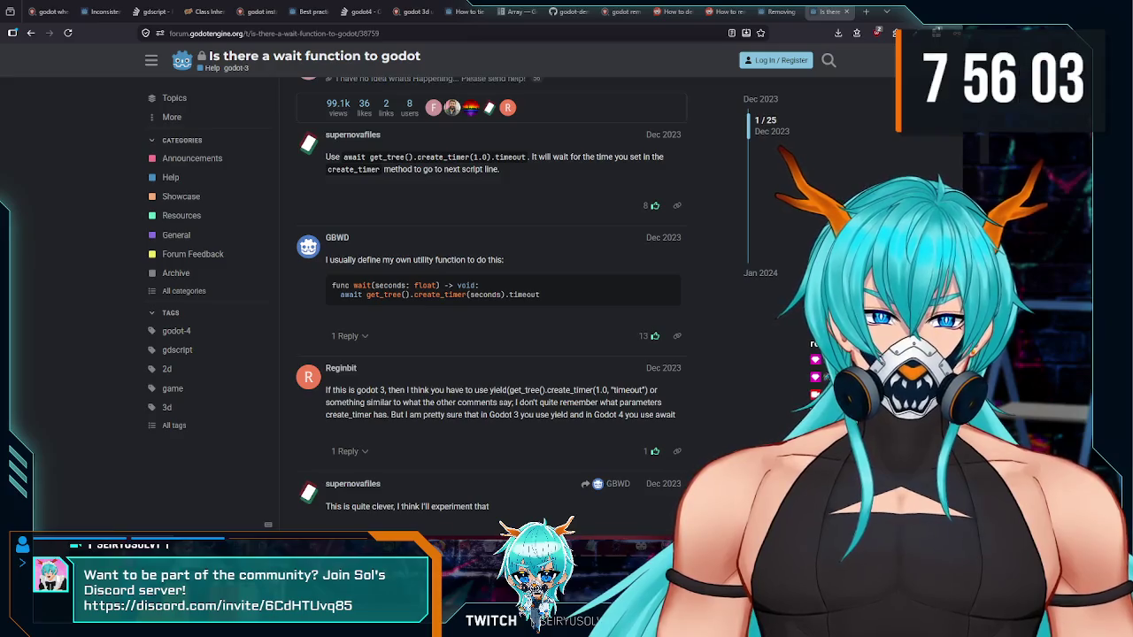
key("alt+Tab")
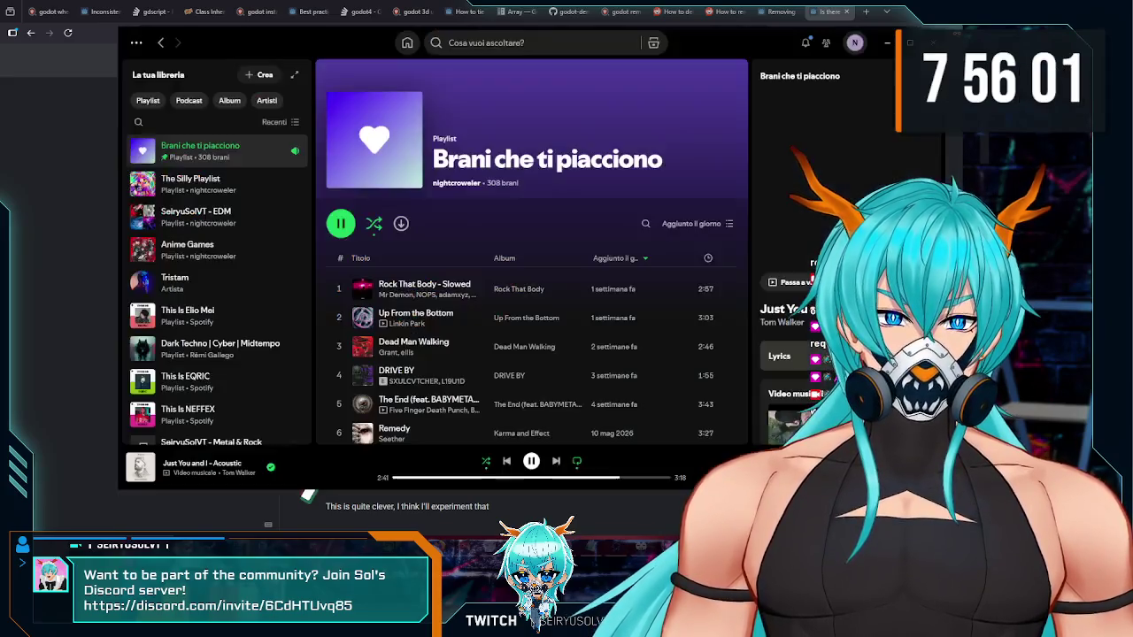
left_click(556, 461)
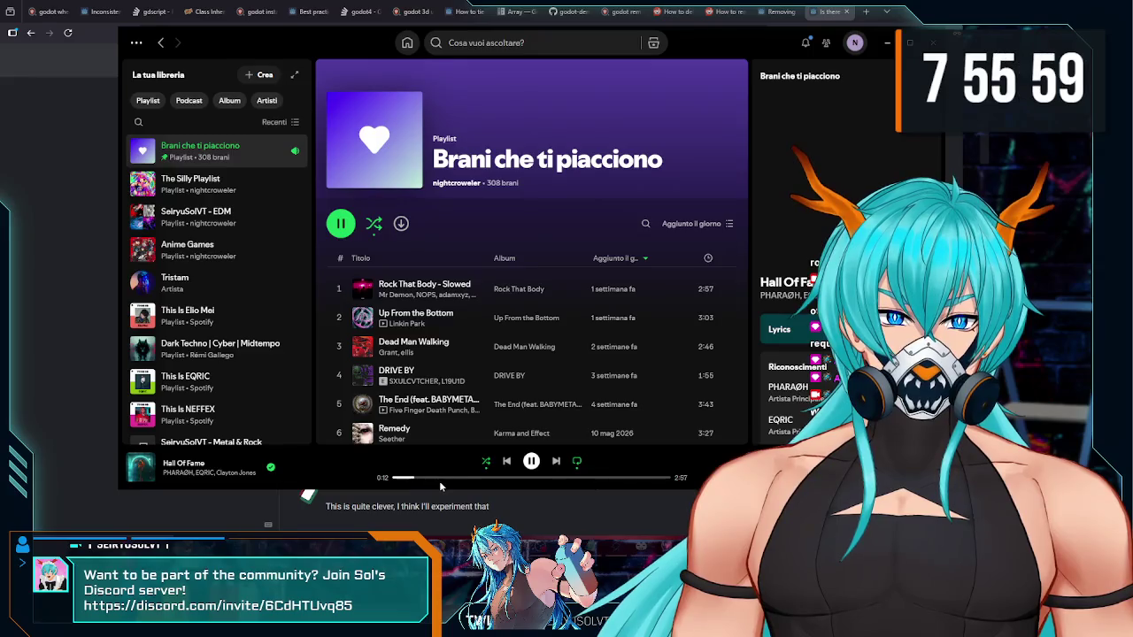
left_click(526, 491)
Step: Search 'spotify' in the Start menu, launch it, and switch back to the forum page
key("super")
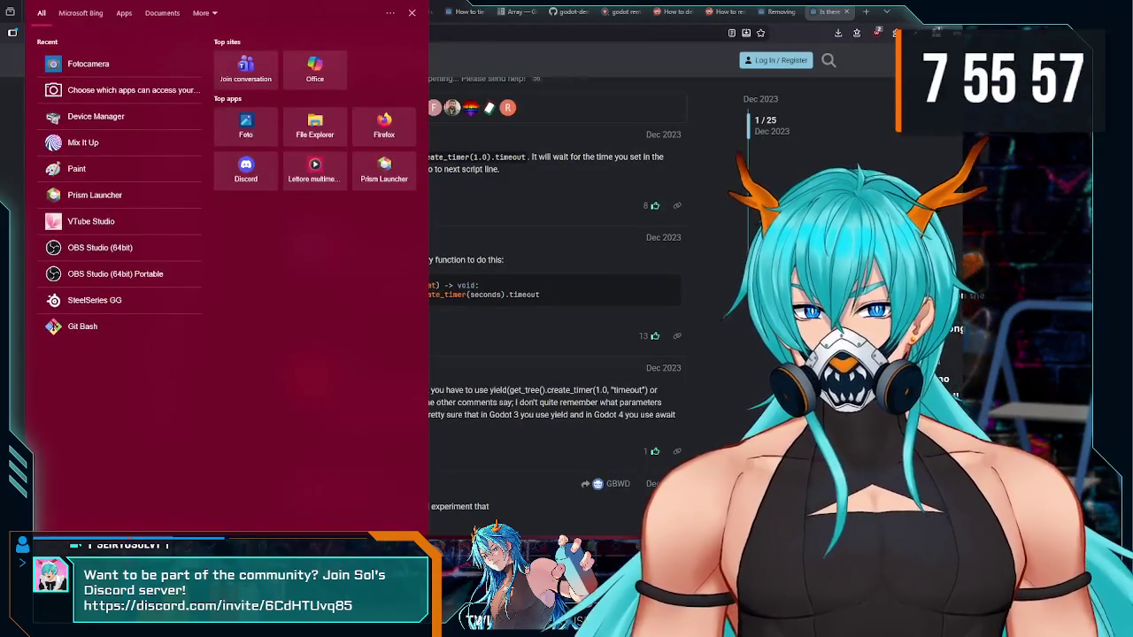
key("super")
key("super")
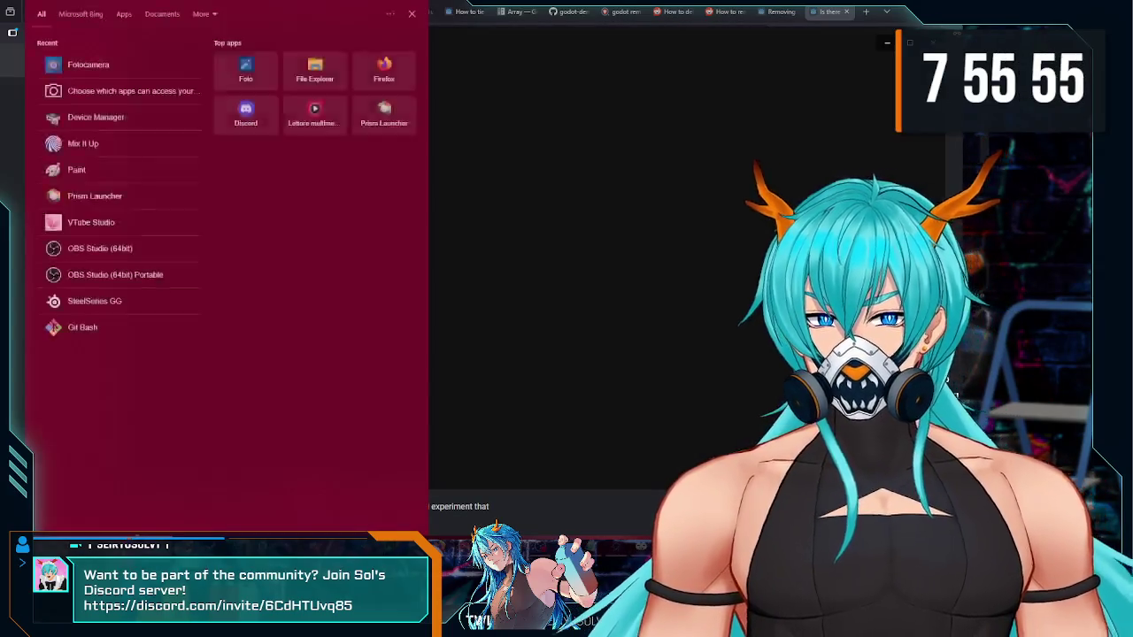
type("amd")
key("BackSpace")
key("BackSpace")
key("BackSpace")
type("spotify")
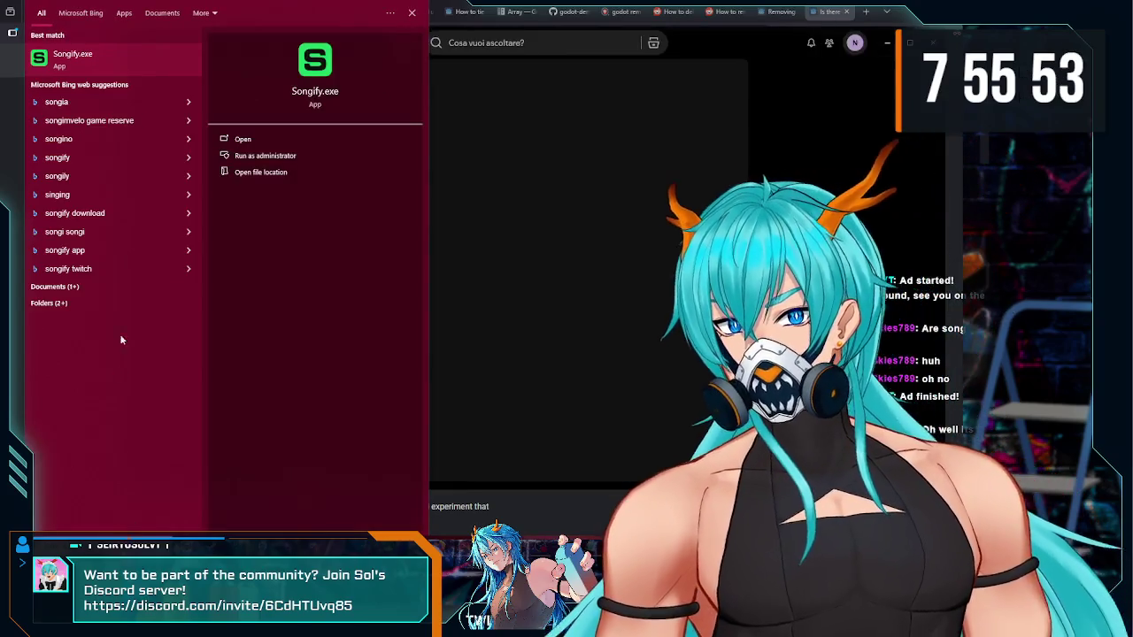
key("Return")
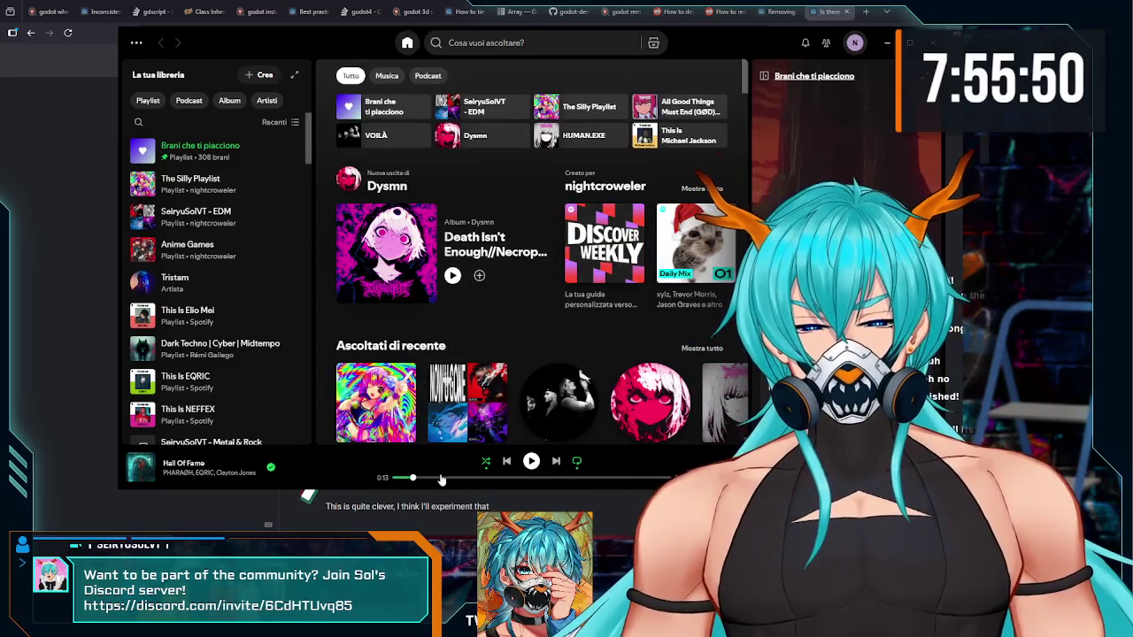
key("alt+Tab")
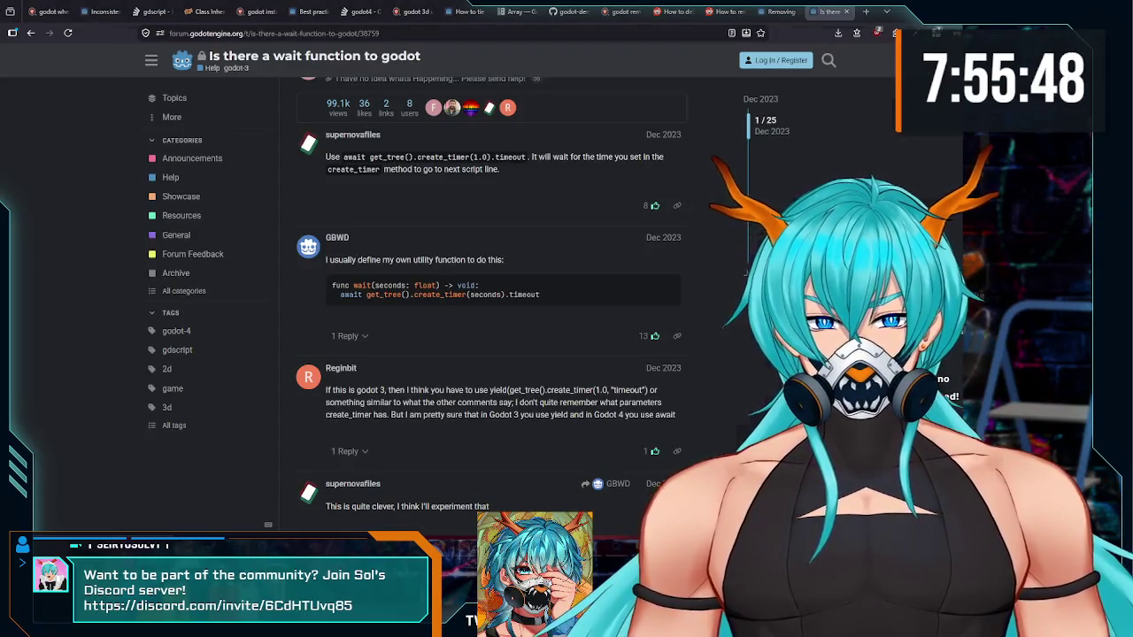
key("alt+Tab")
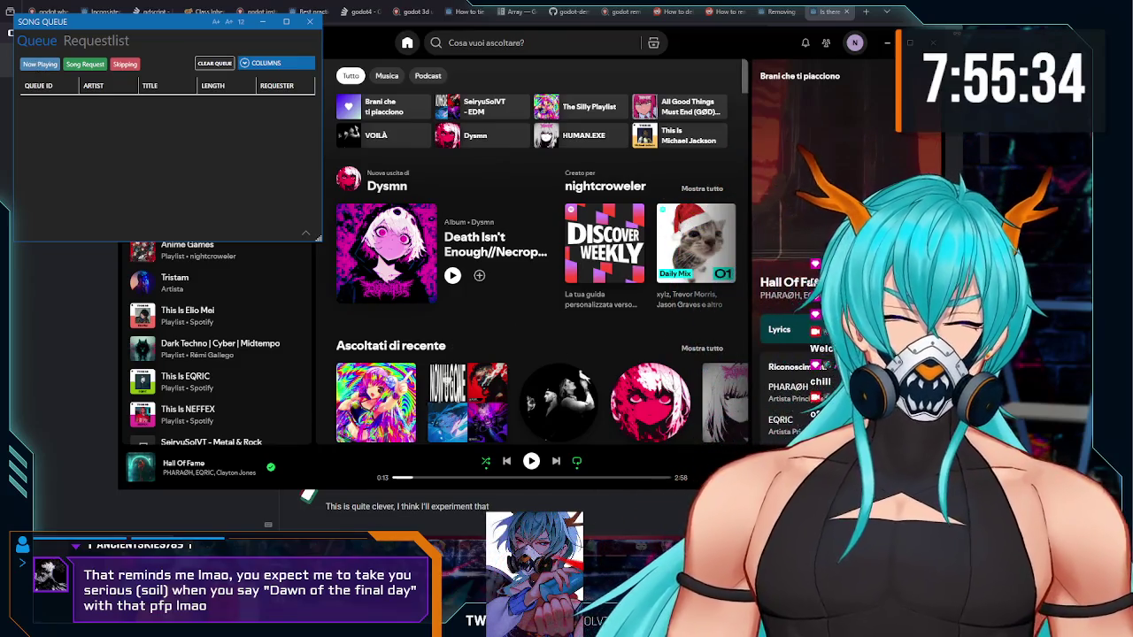
Step: Resume Spotify playback and accept the Songify update to version 1.8.10.0
left_click(403, 376)
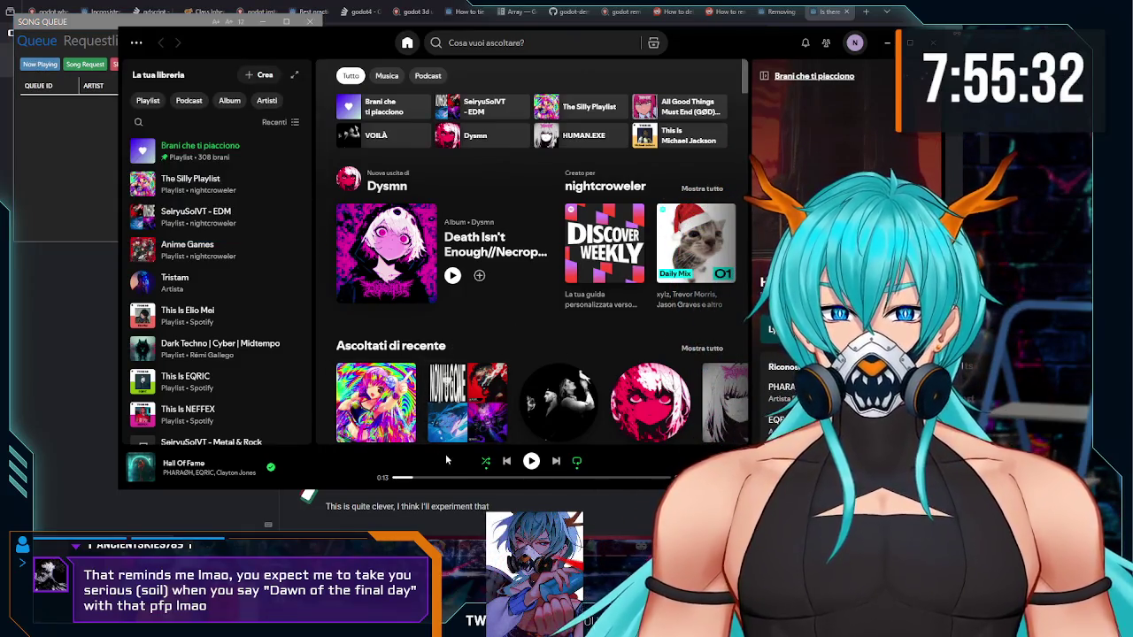
key("space")
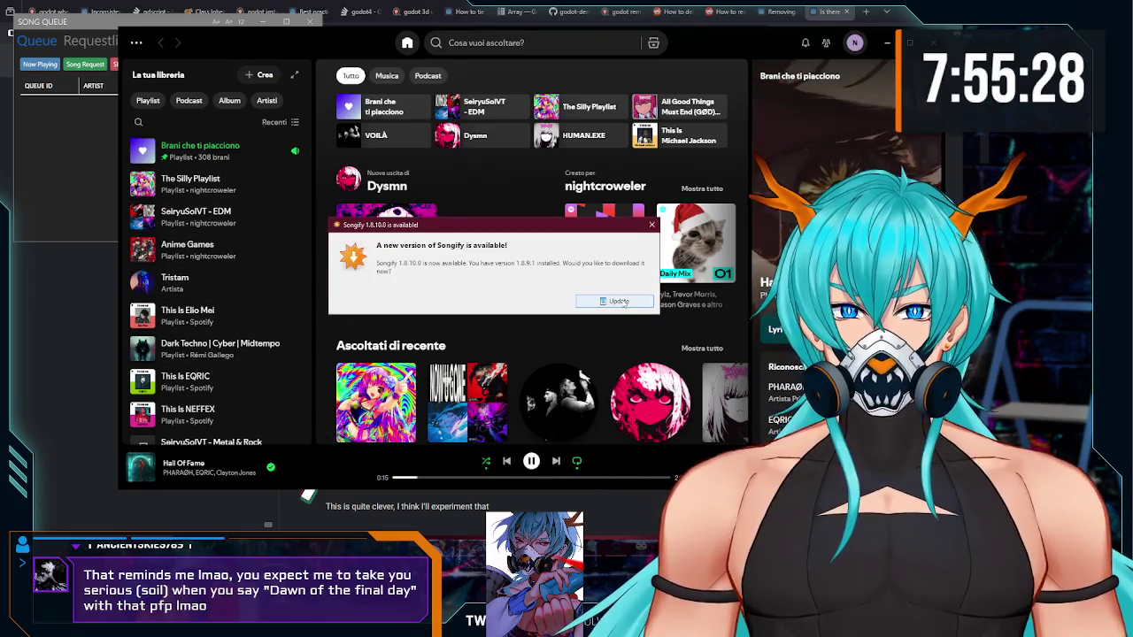
left_click(619, 301)
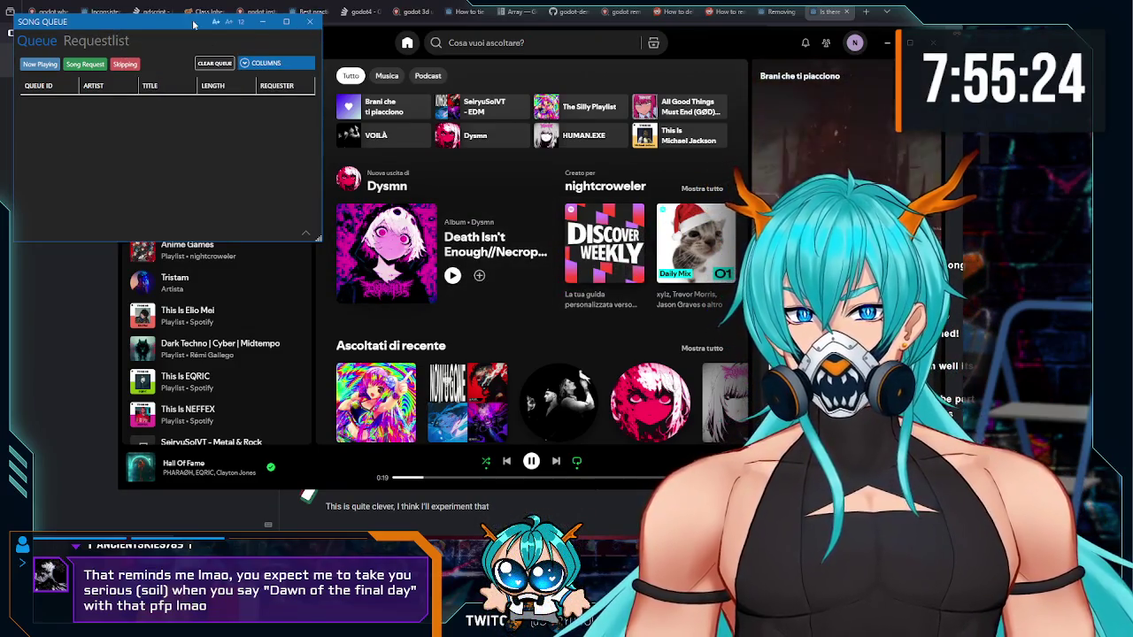
Step: Review Songify's song queue list, close it, and bring OBS stream chat forward
left_click(49, 43)
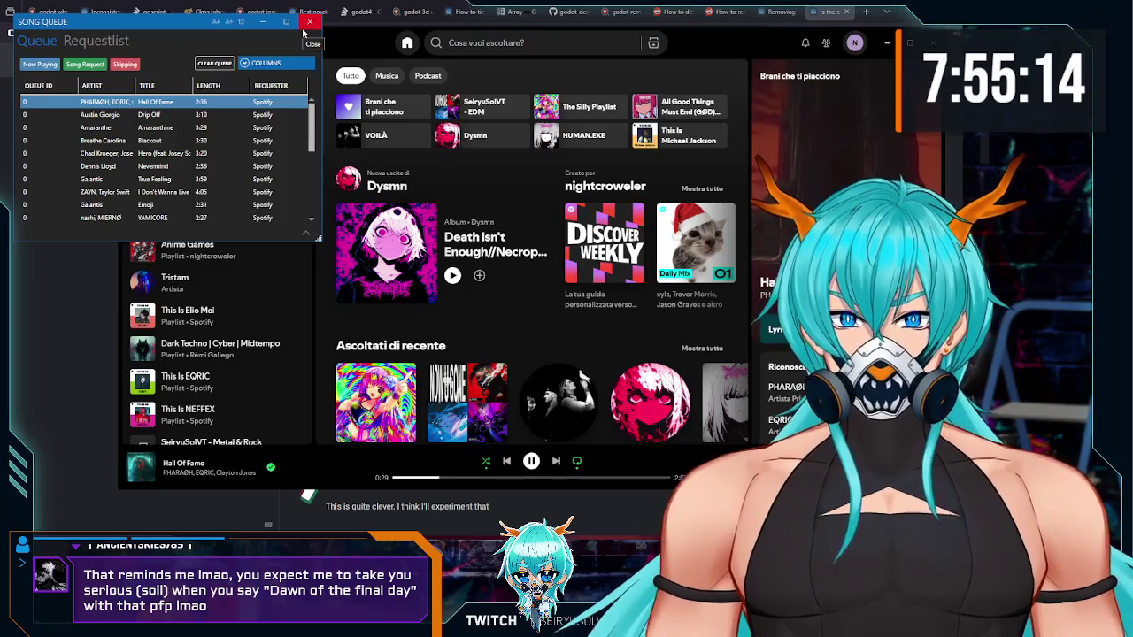
left_click(309, 21)
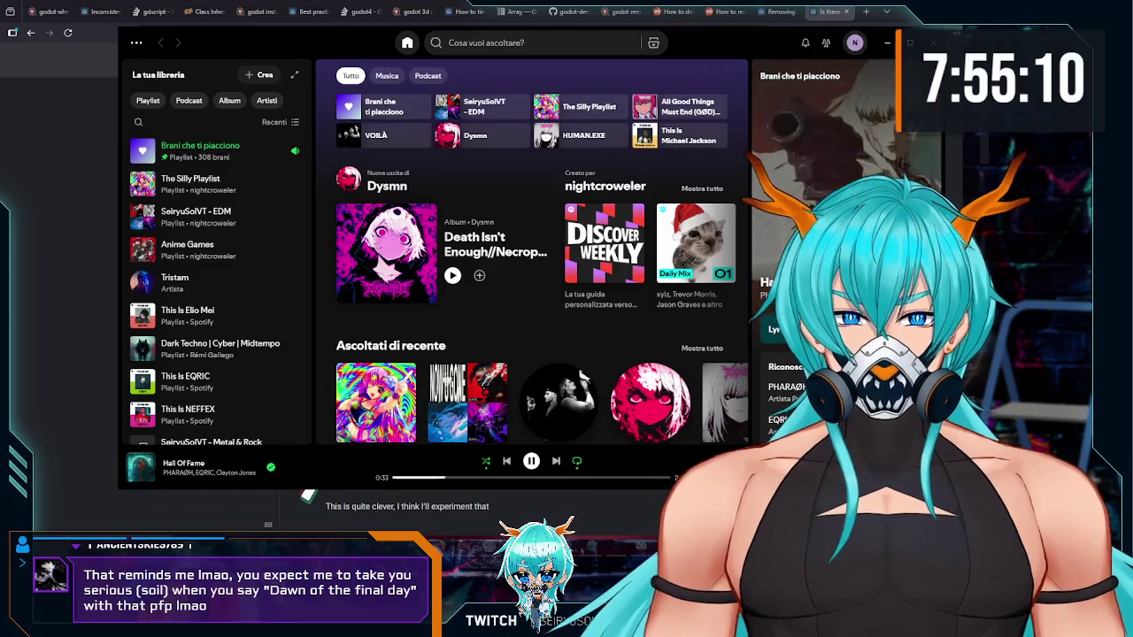
left_click(307, 496)
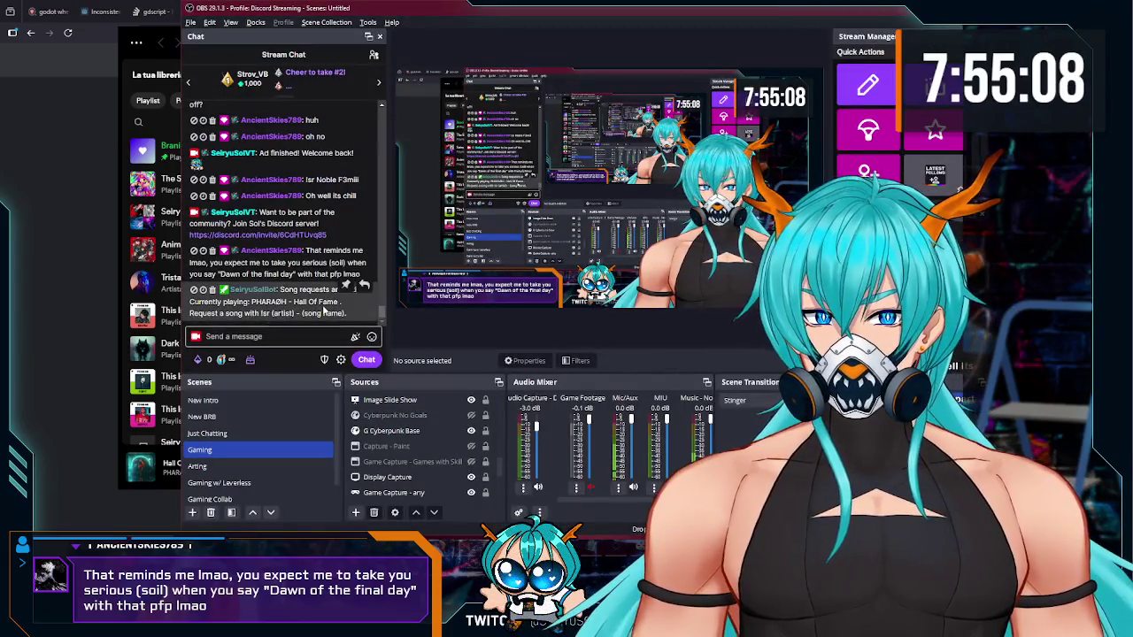
Step: Copy the viewer's song request and send it as a message in OBS chat
left_click(311, 334)
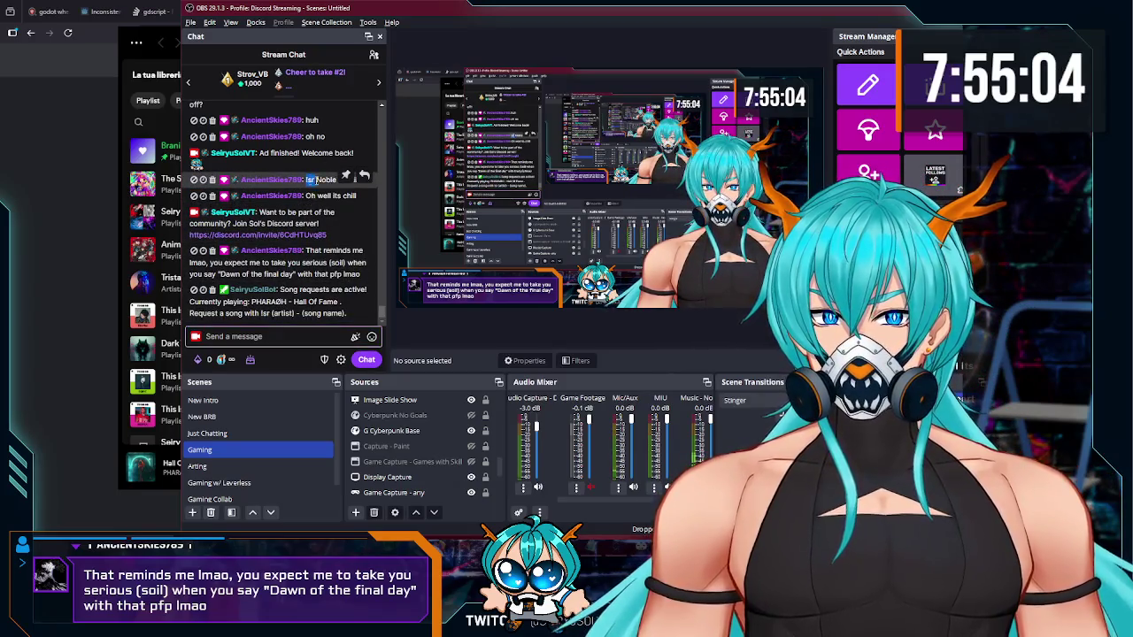
key("ctrl+c")
left_click(274, 337)
key("ctrl+v")
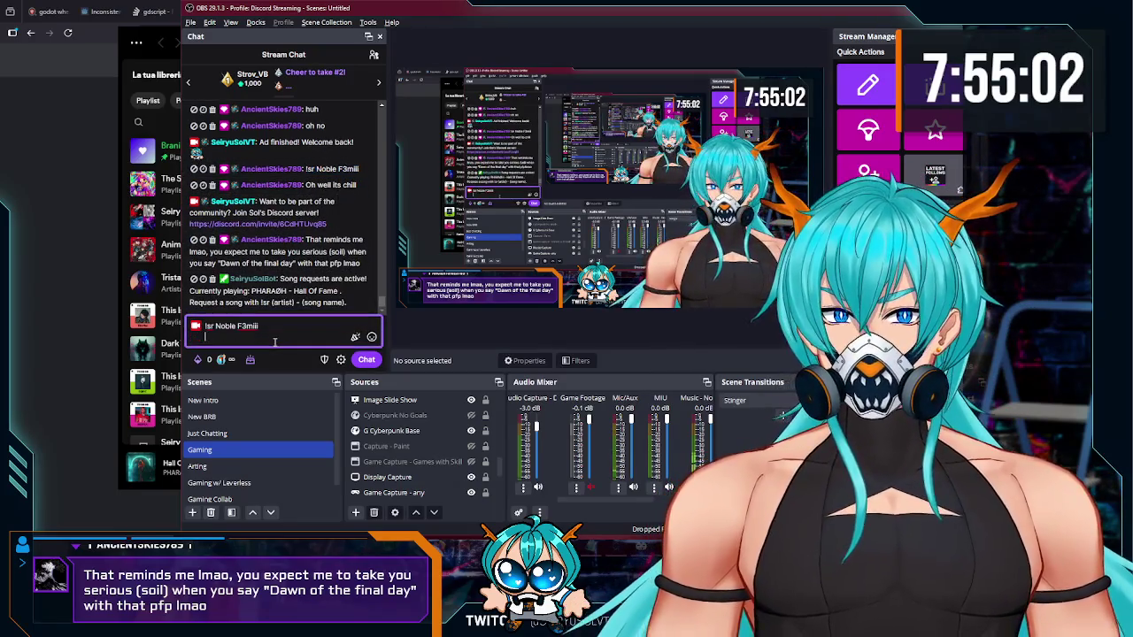
key("Return")
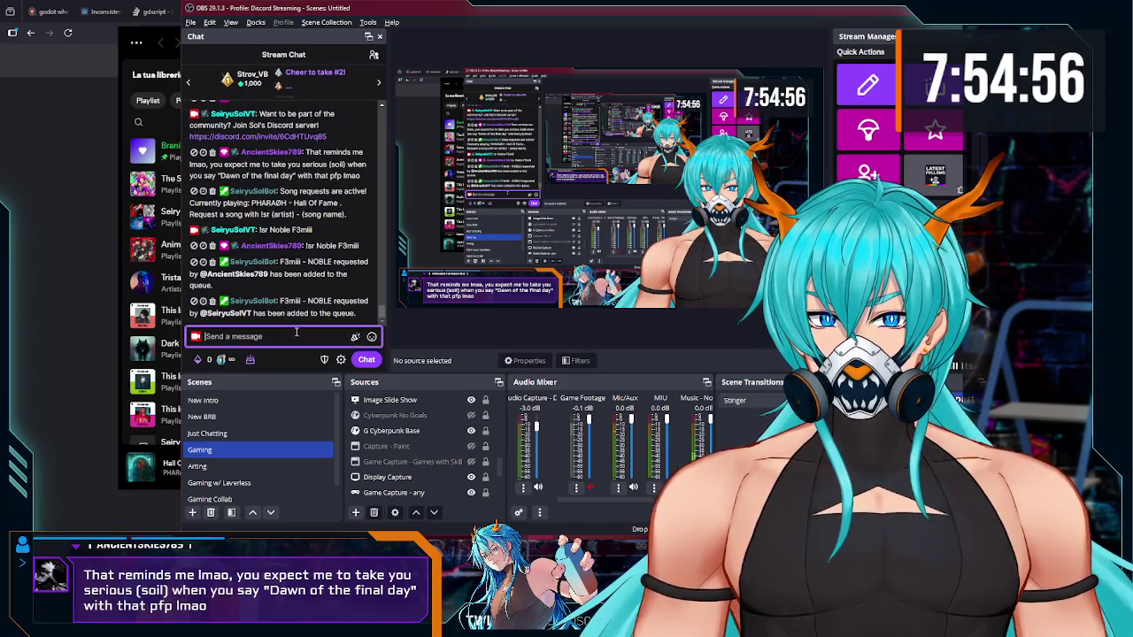
Step: Type '!wrongso' in chat, then switch via Spotify to the browser's Godot forum thread
type("!wrongso")
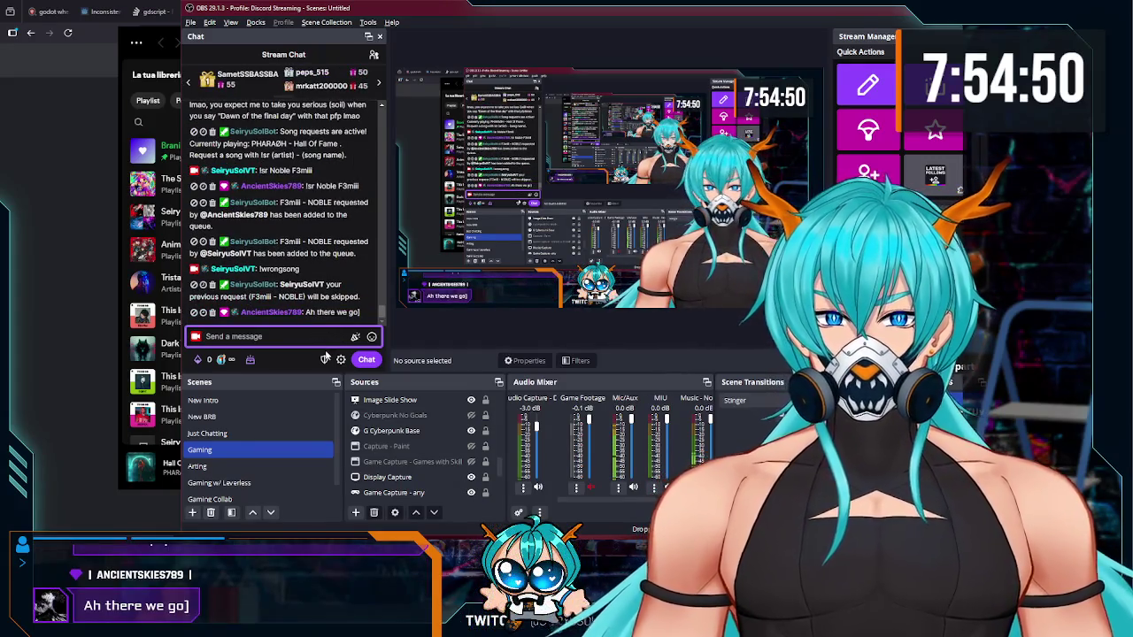
left_click(150, 368)
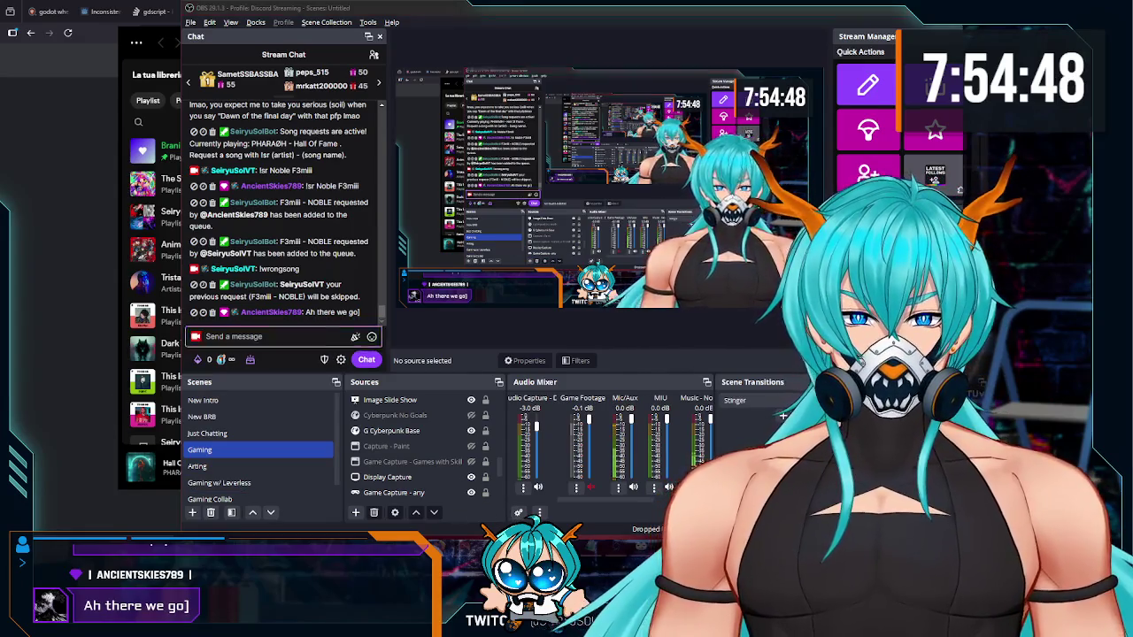
left_click(15, 380)
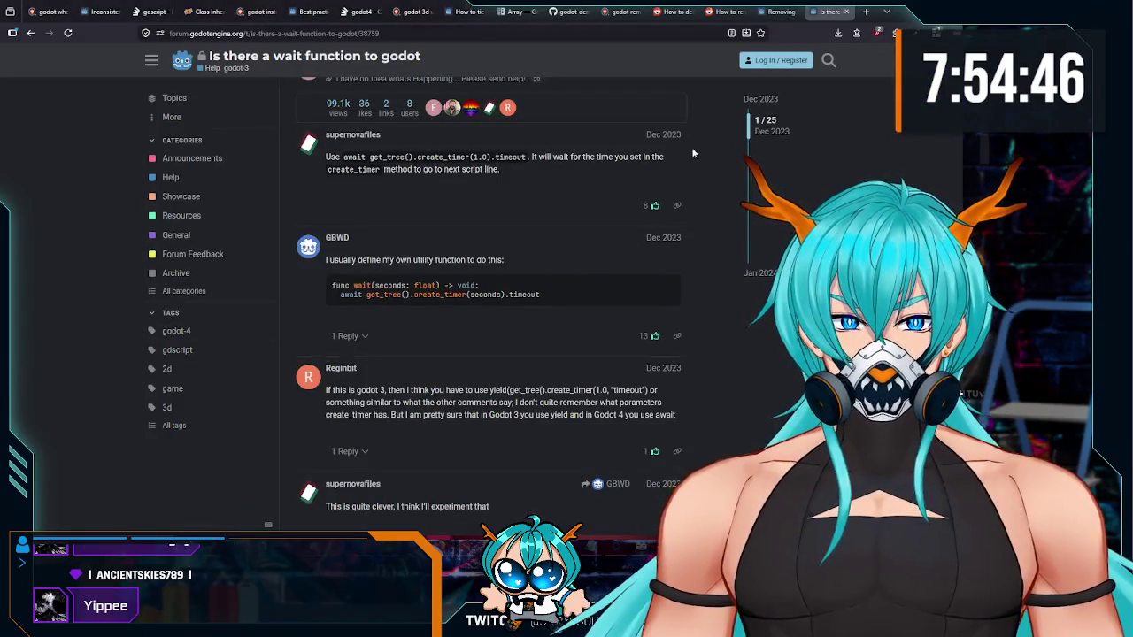
Step: Close the forum, reddit, demo, Array docs, UI and best-practice tabs, then return to Godot
left_click(848, 11)
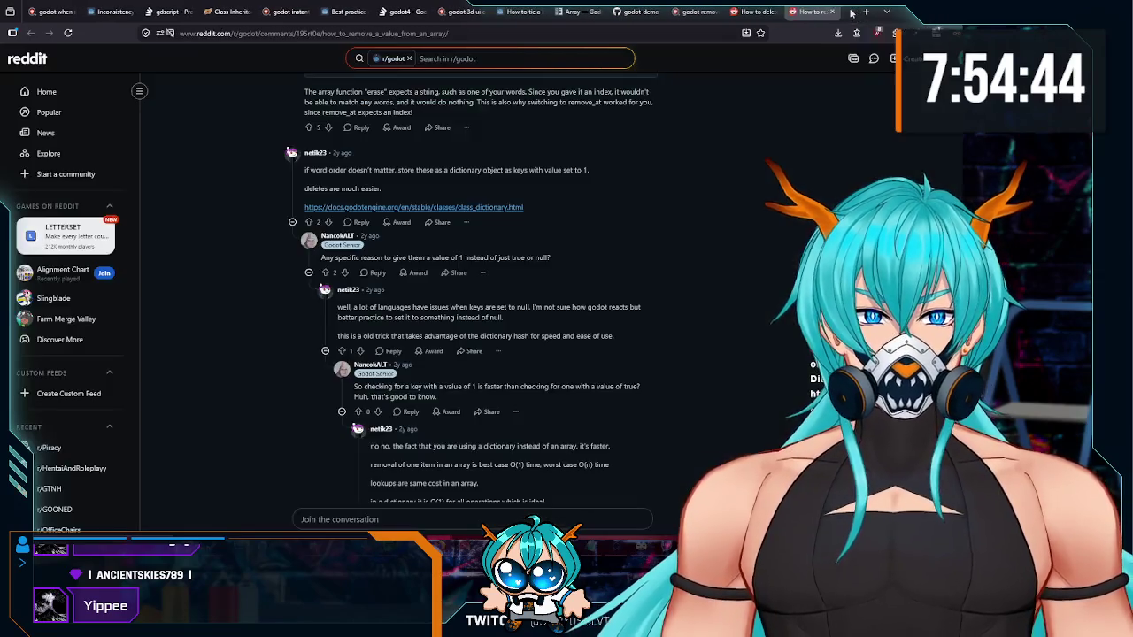
left_click(848, 12)
left_click(848, 12)
left_click(848, 11)
left_click(848, 12)
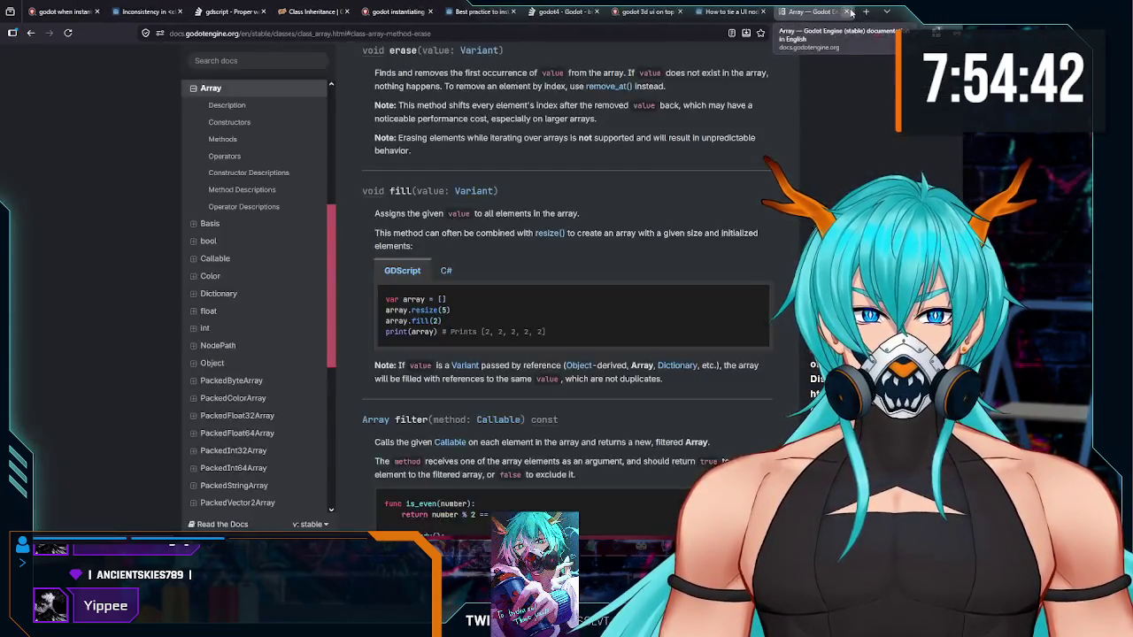
left_click(848, 12)
left_click(848, 12)
left_click(848, 12)
key("ctrl+t")
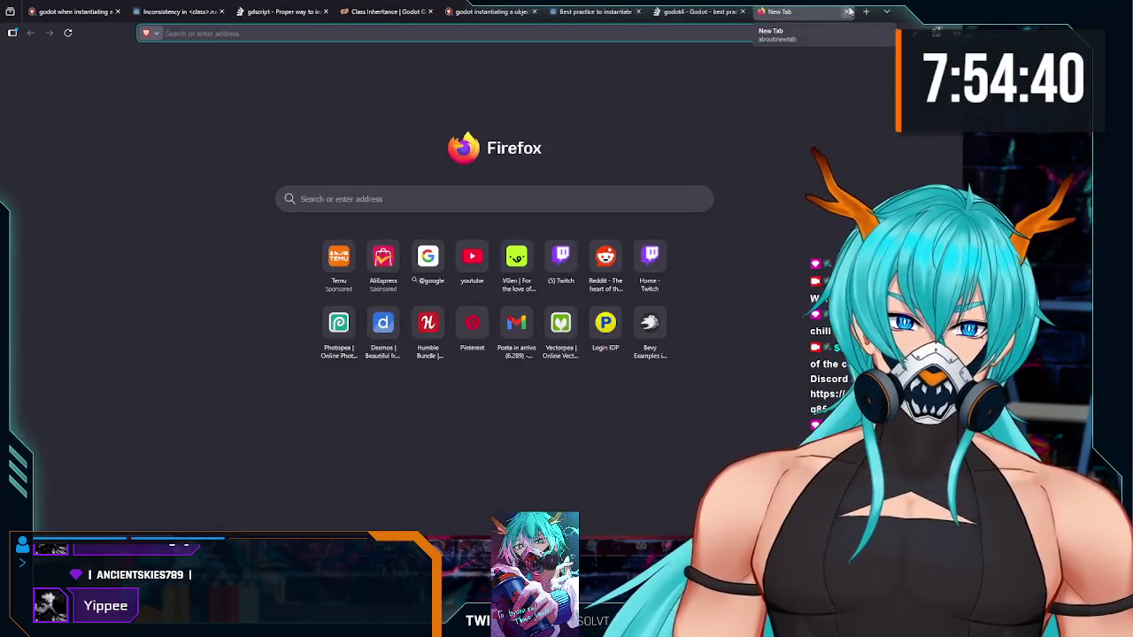
key("ctrl+w")
key("ctrl+w")
key("ctrl+w")
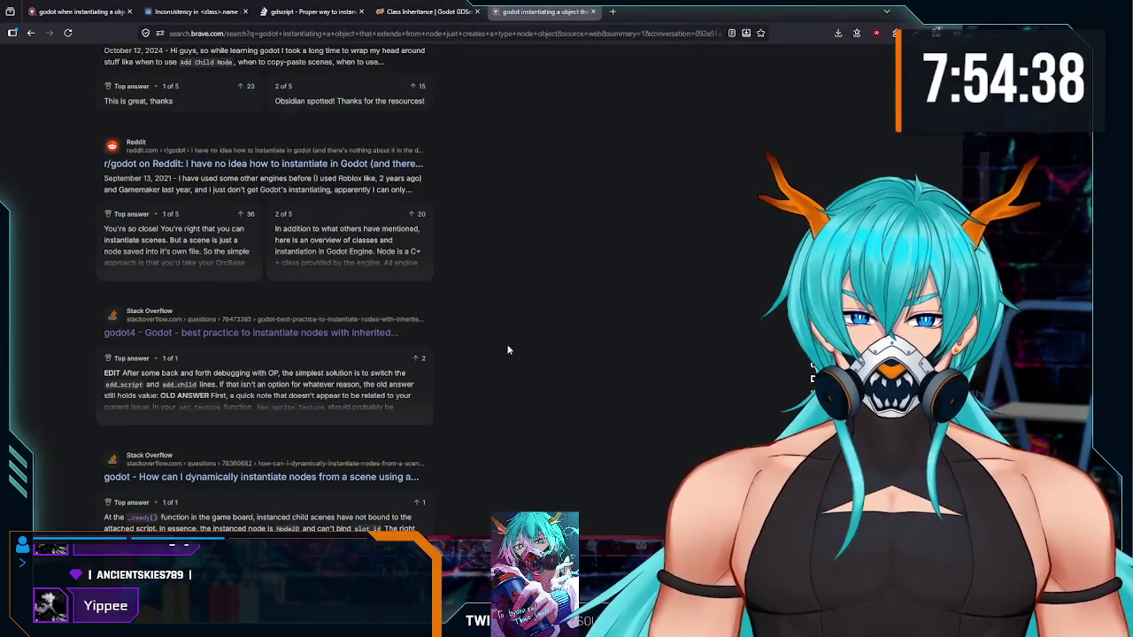
key("alt+Tab")
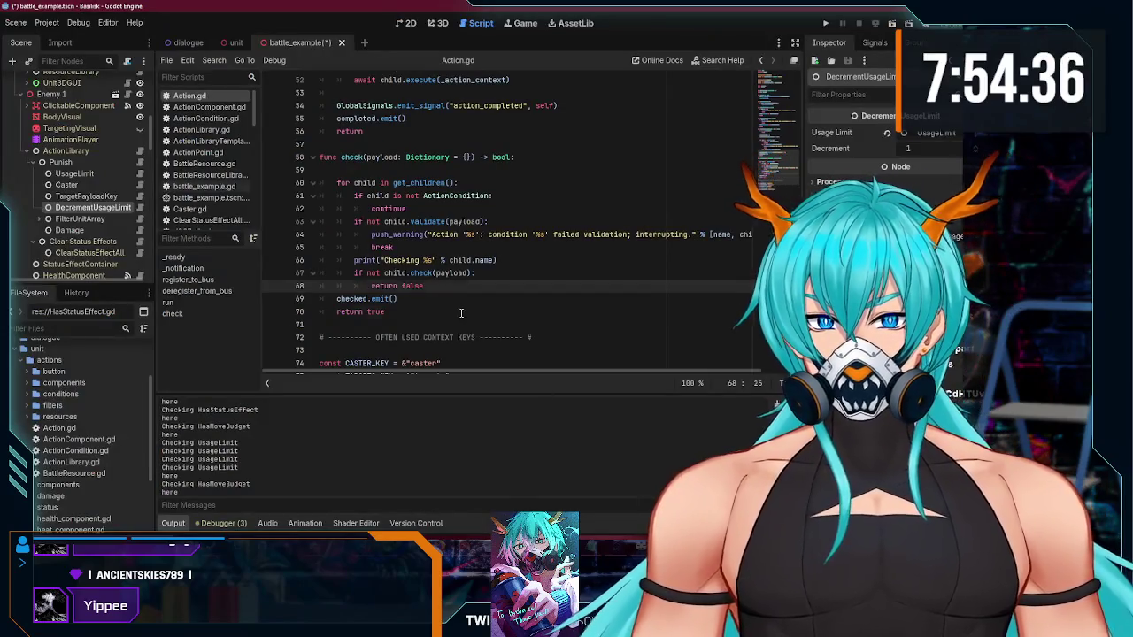
Step: Look over Action.gd's check function around its return true line
left_click(461, 313)
scroll(478, 342, "down", 2)
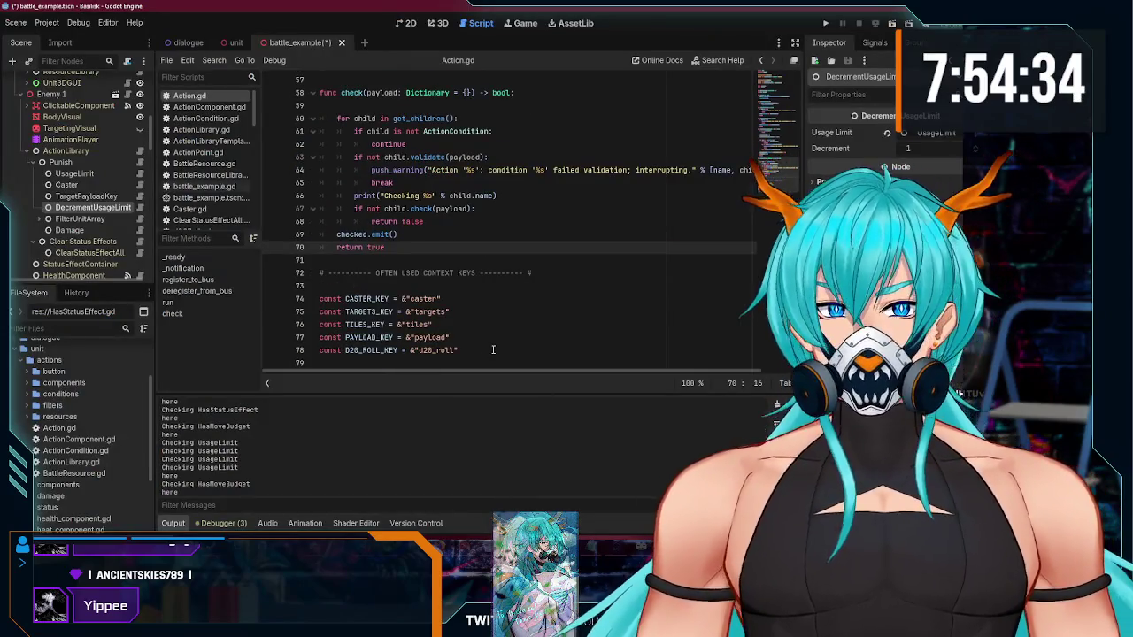
scroll(503, 300, "up", 3)
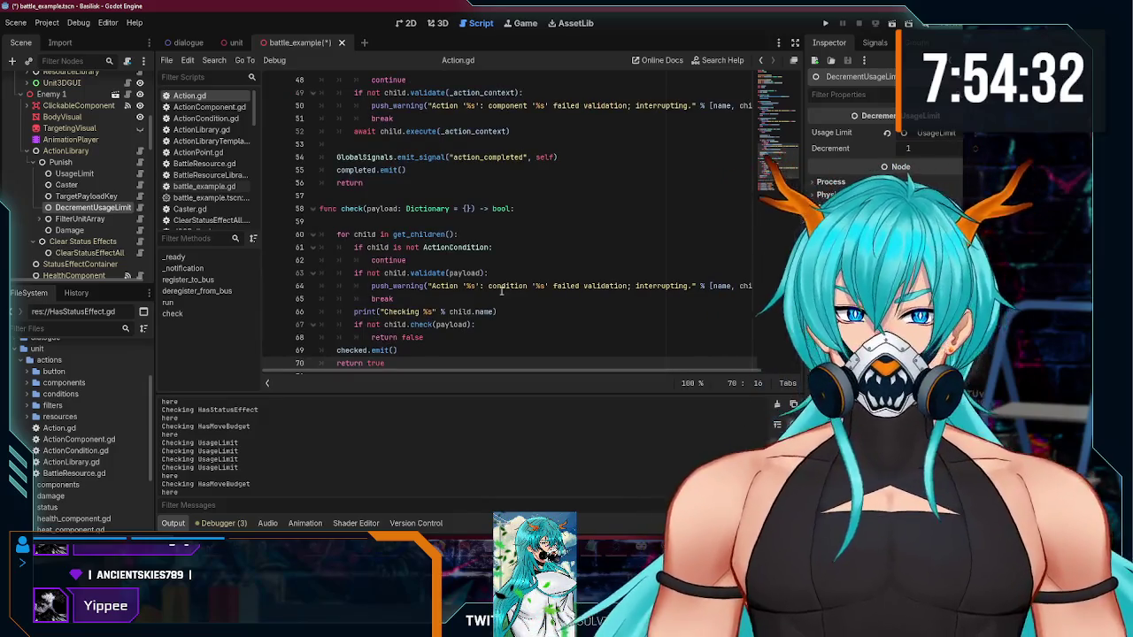
scroll(501, 292, "down", 2)
scroll(497, 289, "up", 1)
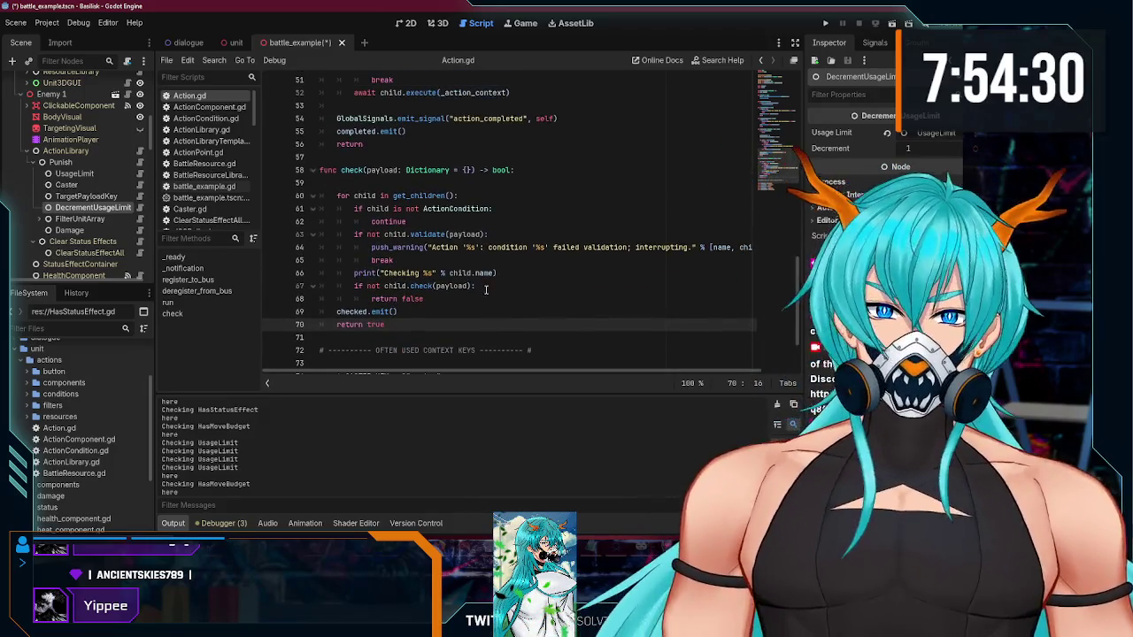
scroll(59, 218, "up", 5)
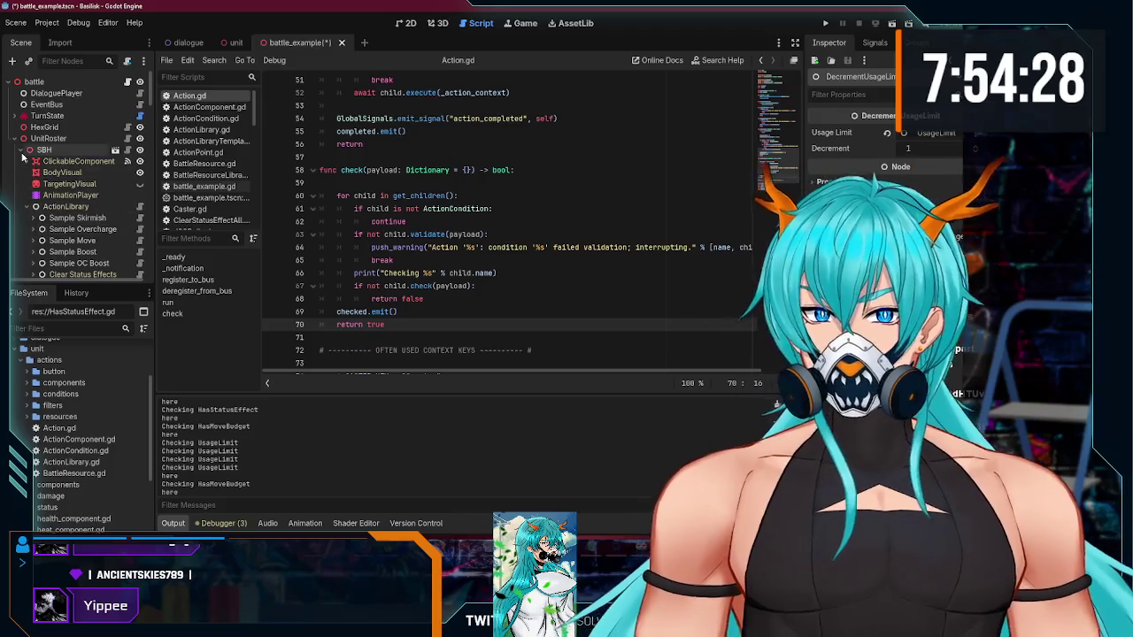
Step: Collapse the SBH unit in the Scene dock and expand Enemy 1
left_click(21, 149)
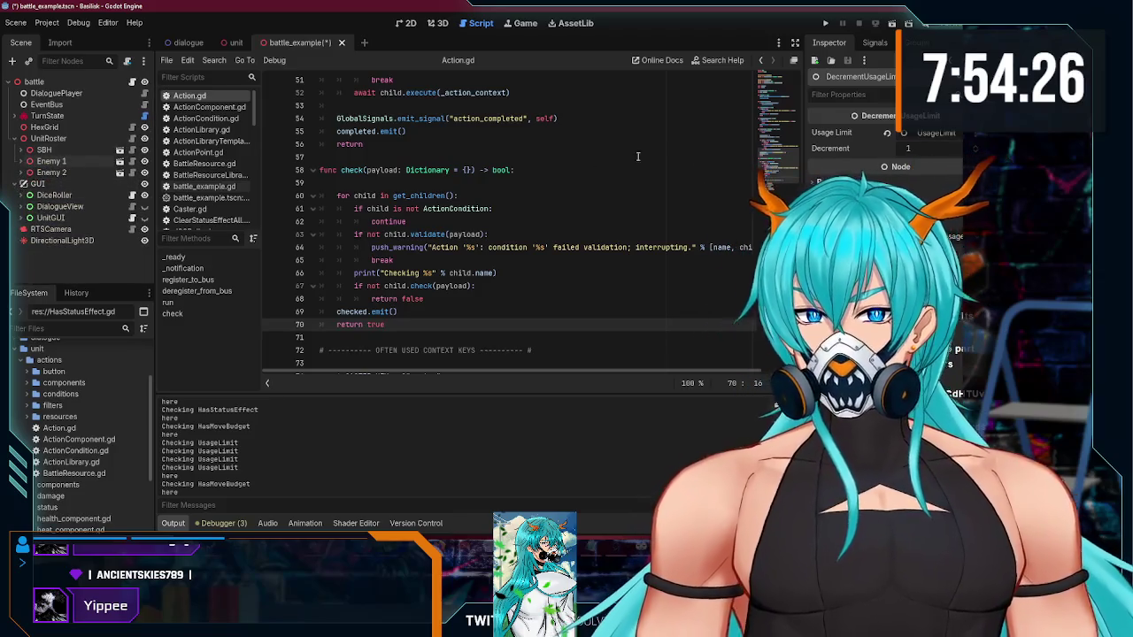
scroll(454, 282, "down", 1)
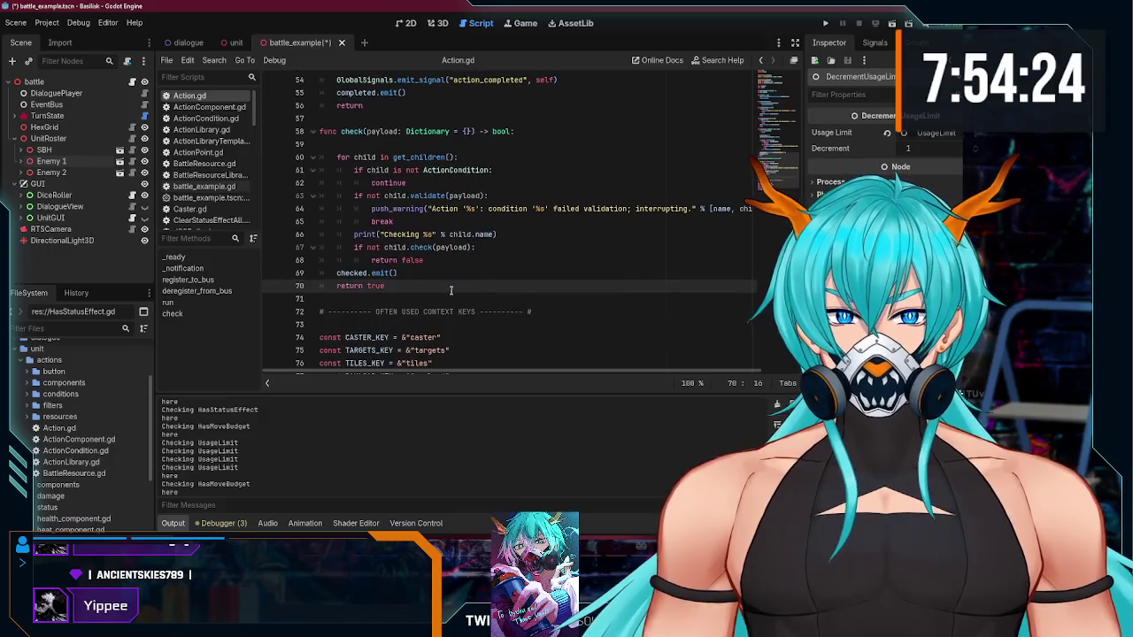
scroll(447, 292, "up", 3)
scroll(416, 282, "up", 2)
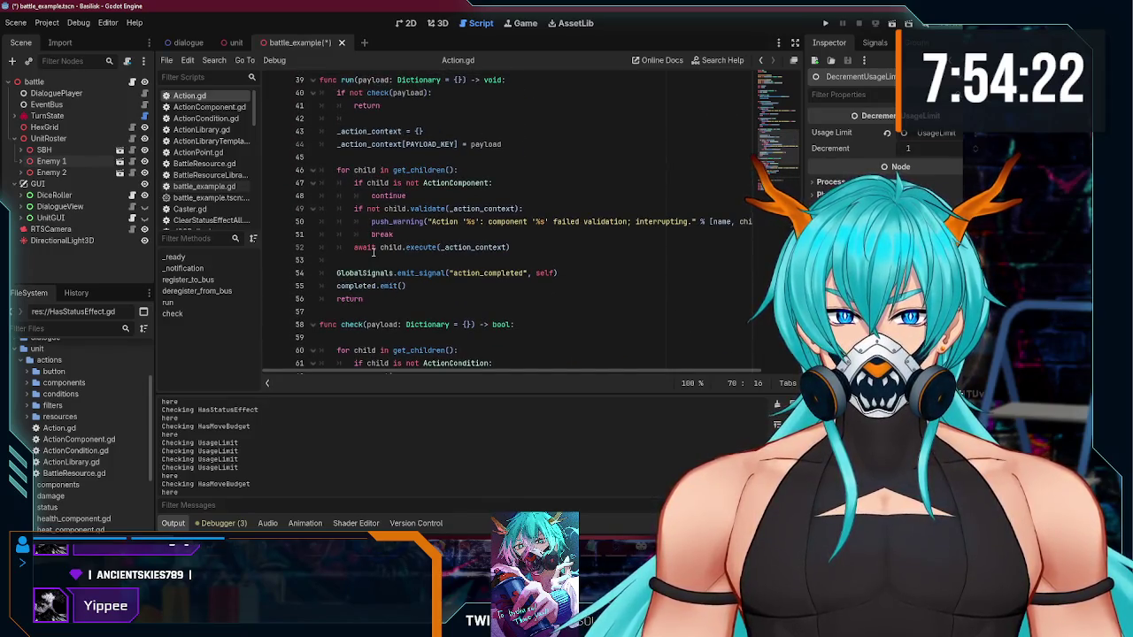
scroll(373, 252, "down", 4)
left_click(22, 161)
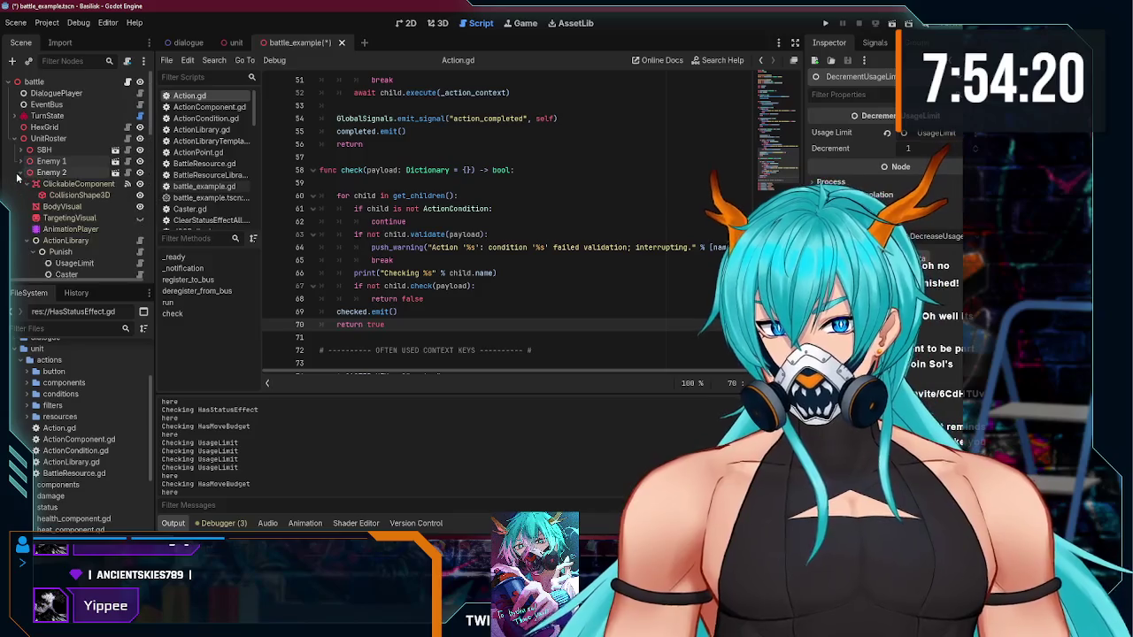
Step: Select Enemy 1's Punish action to show its properties, including movement_start, in the Inspector
scroll(76, 221, "down", 3)
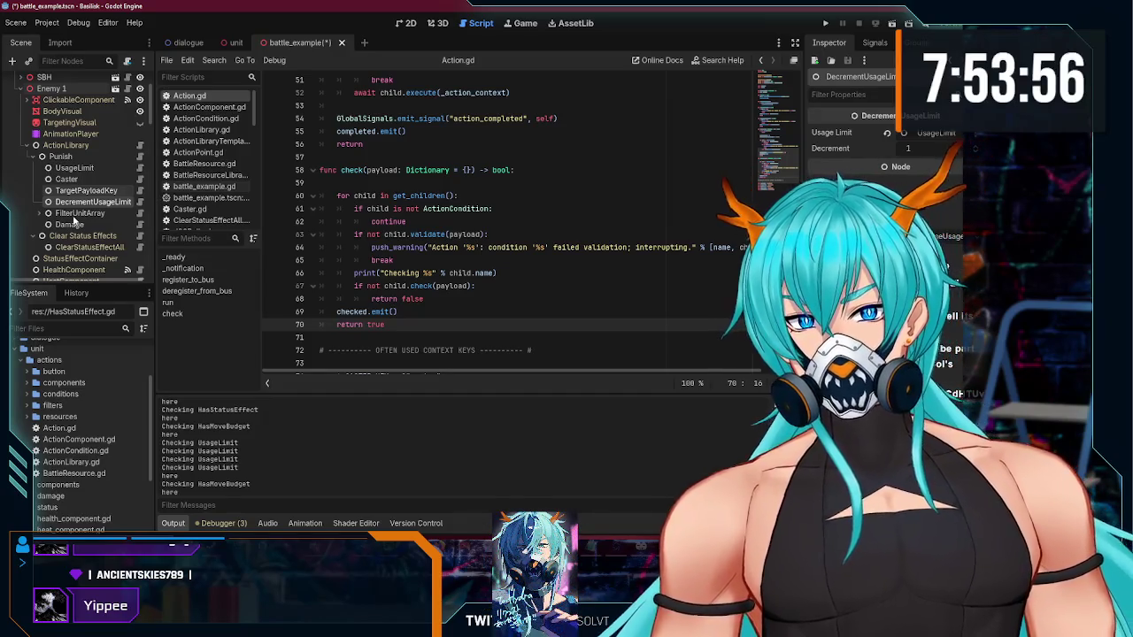
left_click(62, 157)
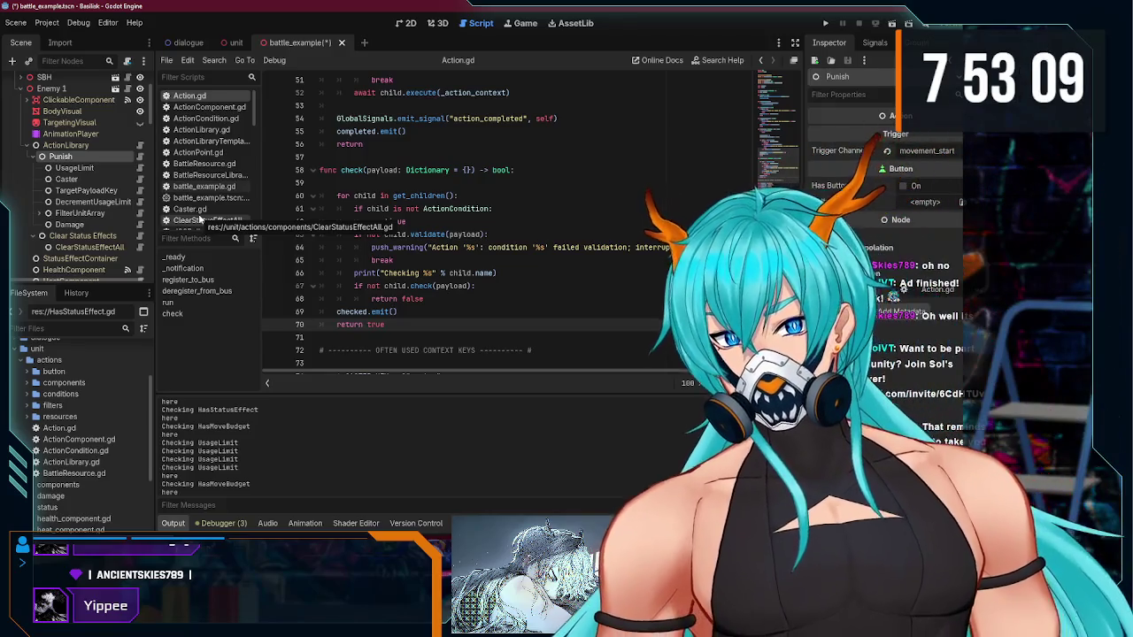
Step: Create a new script named AnyUnit.gd from the default Node template via File > New Script
left_click(204, 118)
left_click(167, 60)
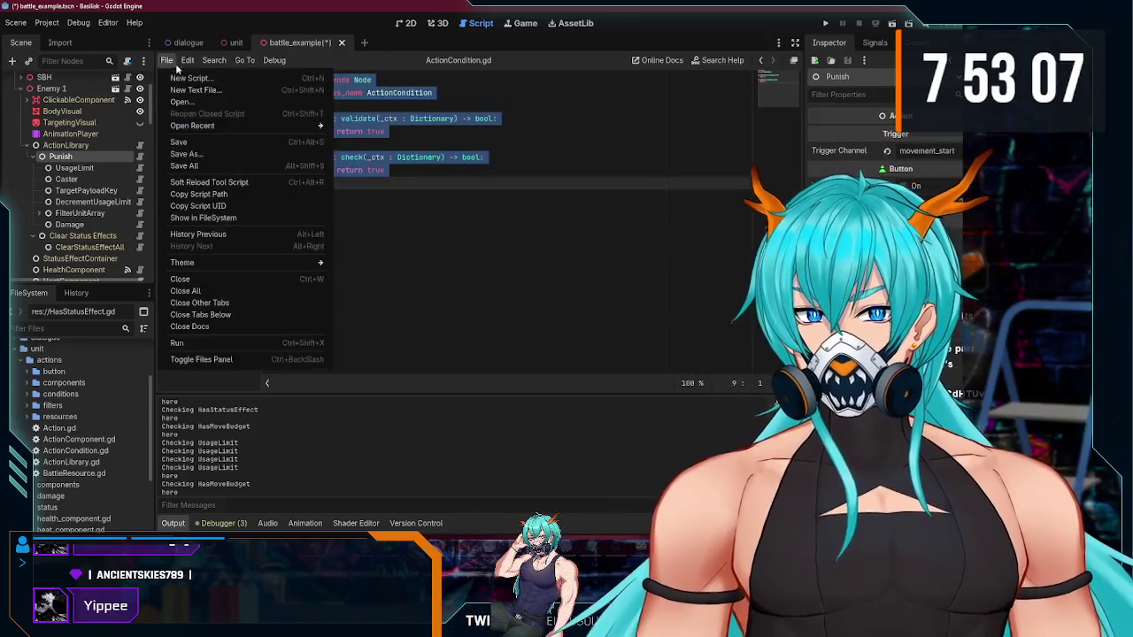
left_click(190, 78)
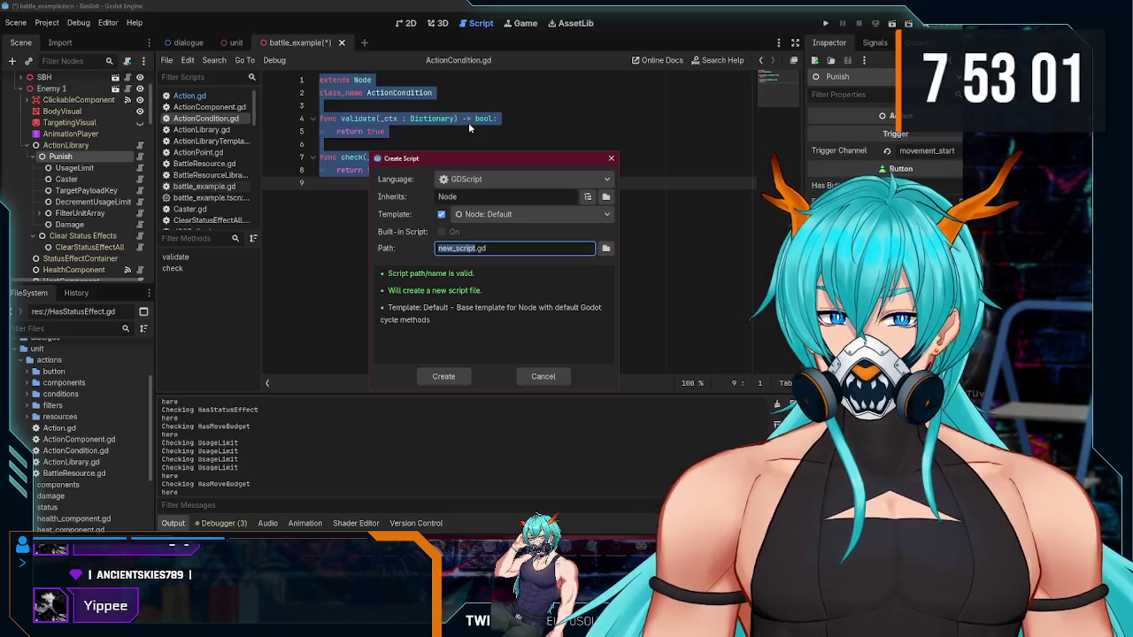
type("Has")
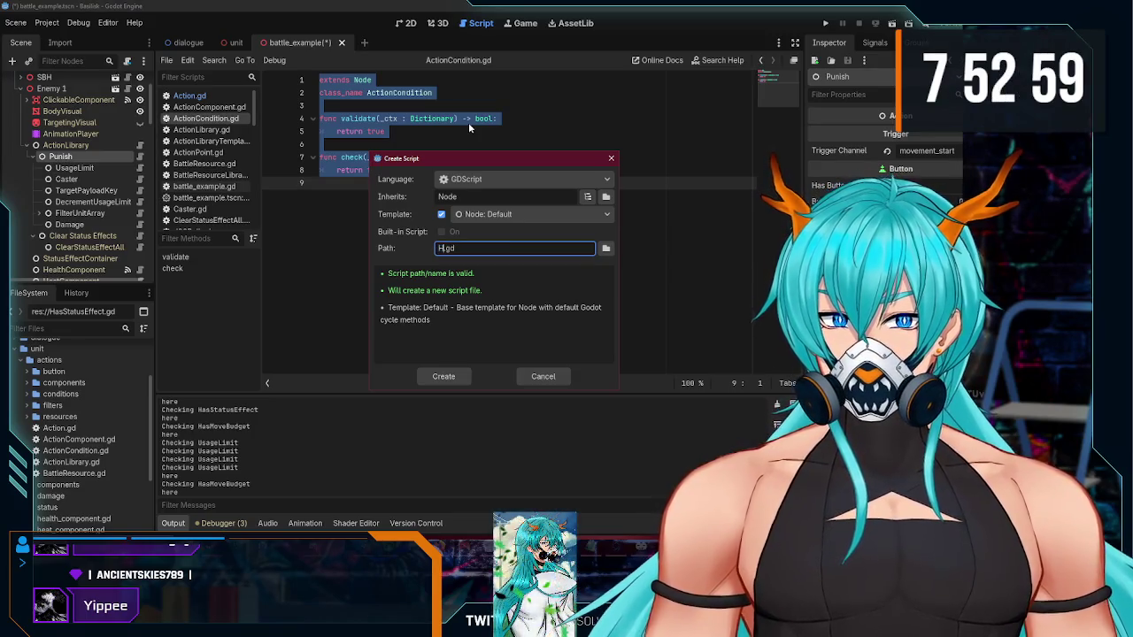
key("BackSpace")
key("BackSpace")
key("BackSpace")
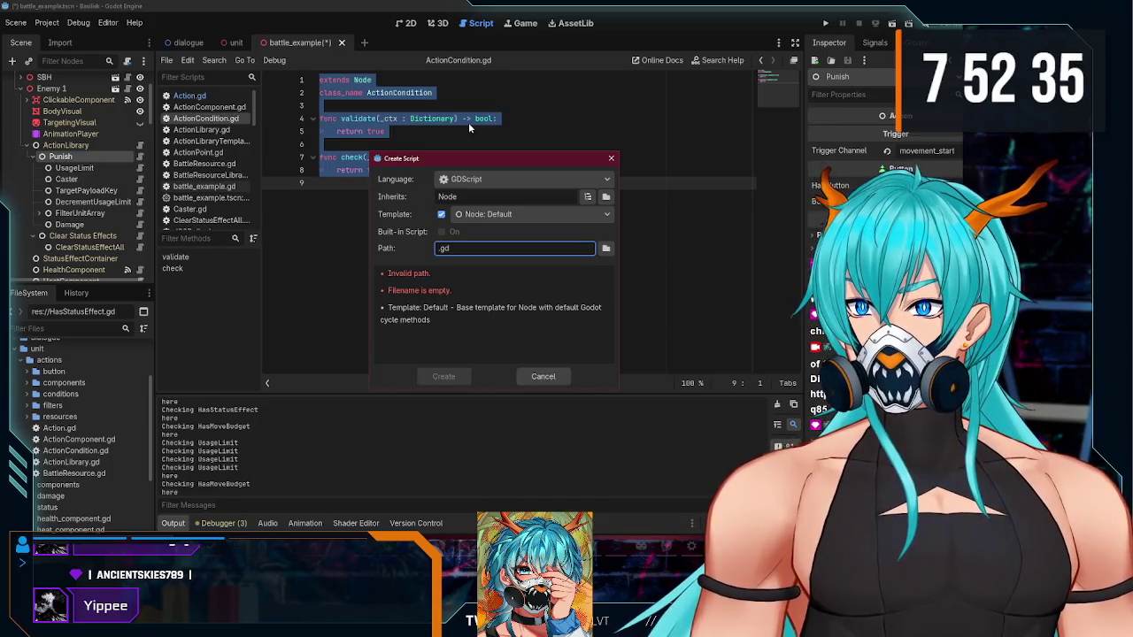
type("AnyUni")
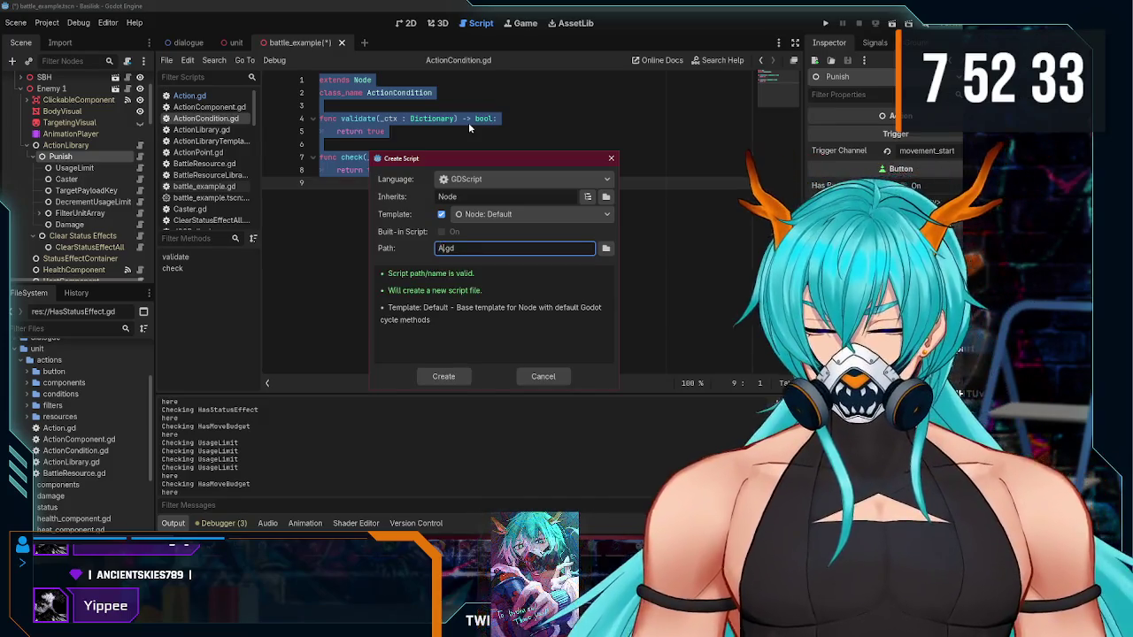
type("t")
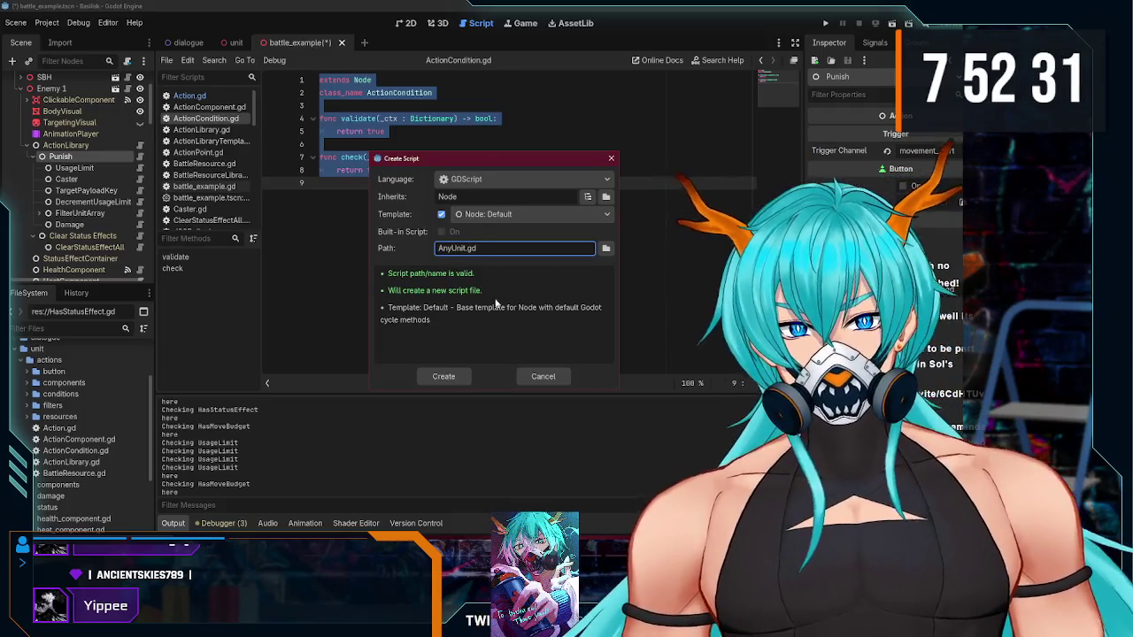
left_click(444, 376)
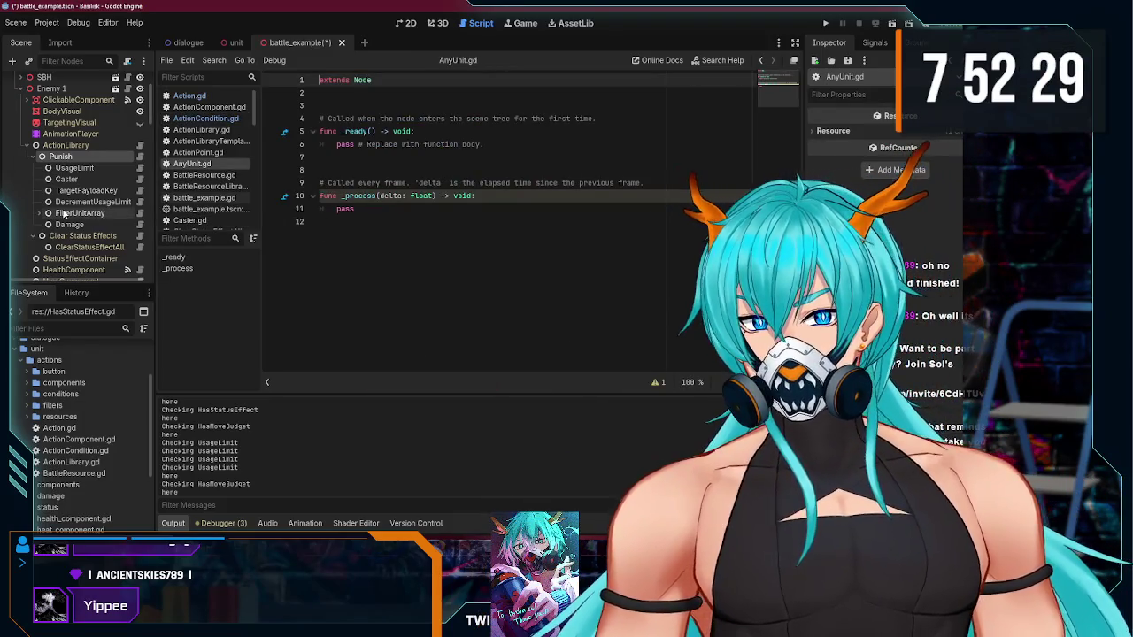
left_click(117, 215)
left_click(140, 214)
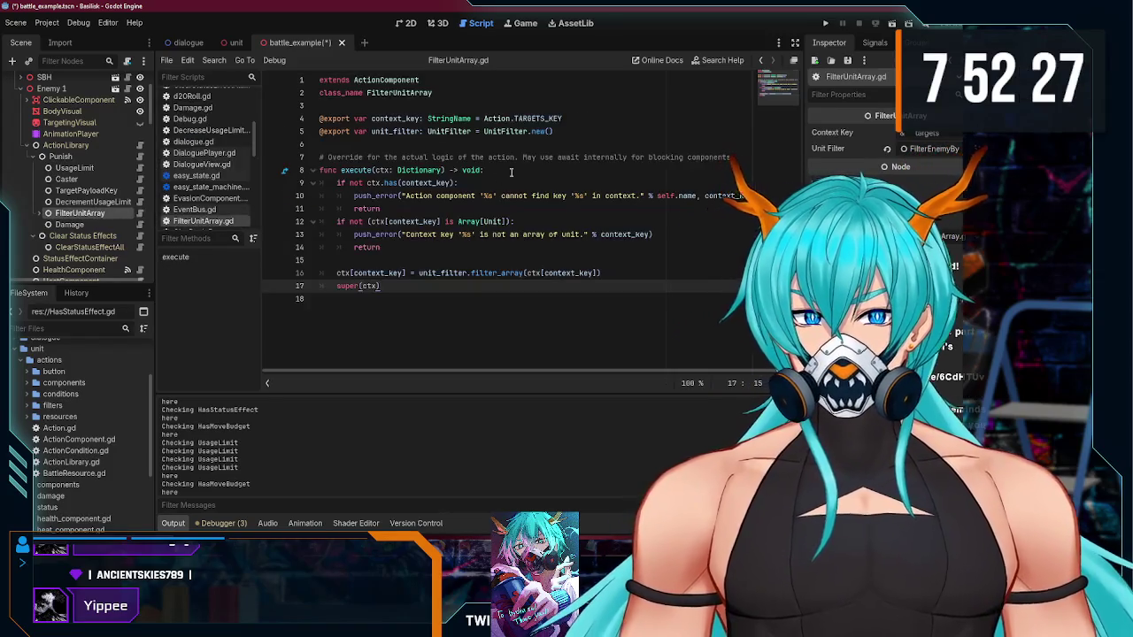
left_click_drag(553, 131, 371, 118)
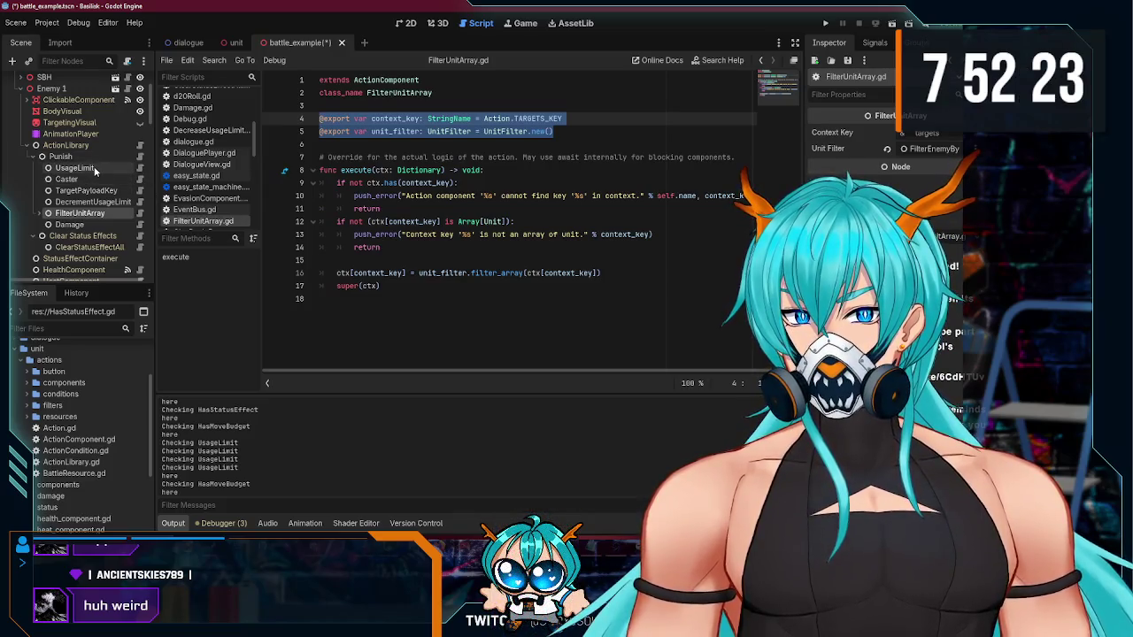
left_click(121, 167)
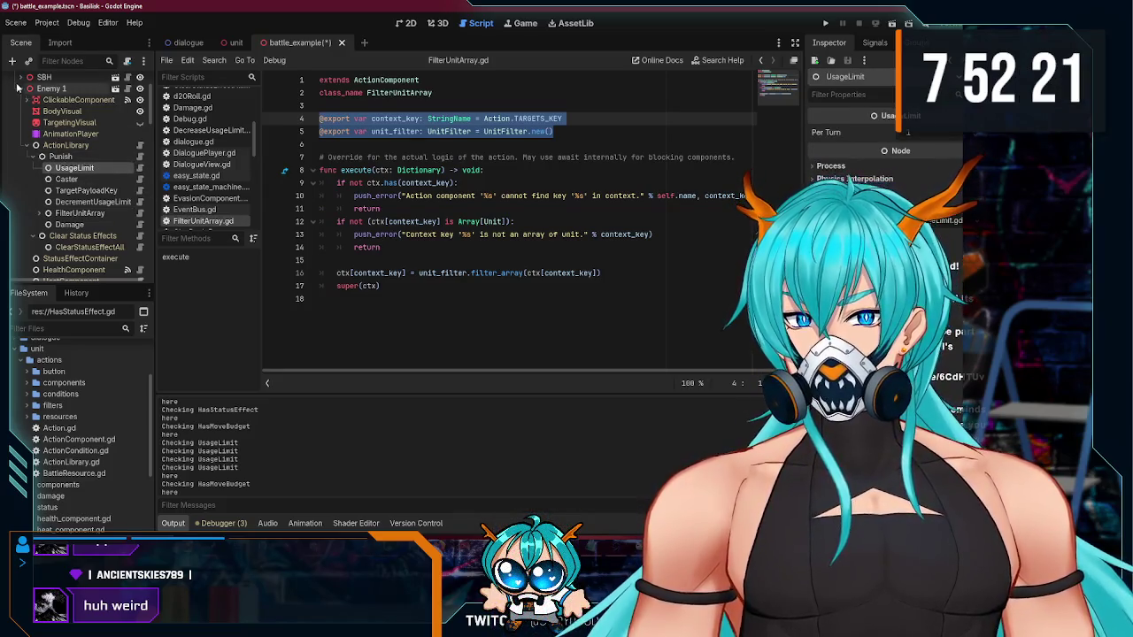
scroll(215, 158, "up", 1)
scroll(214, 158, "up", 3)
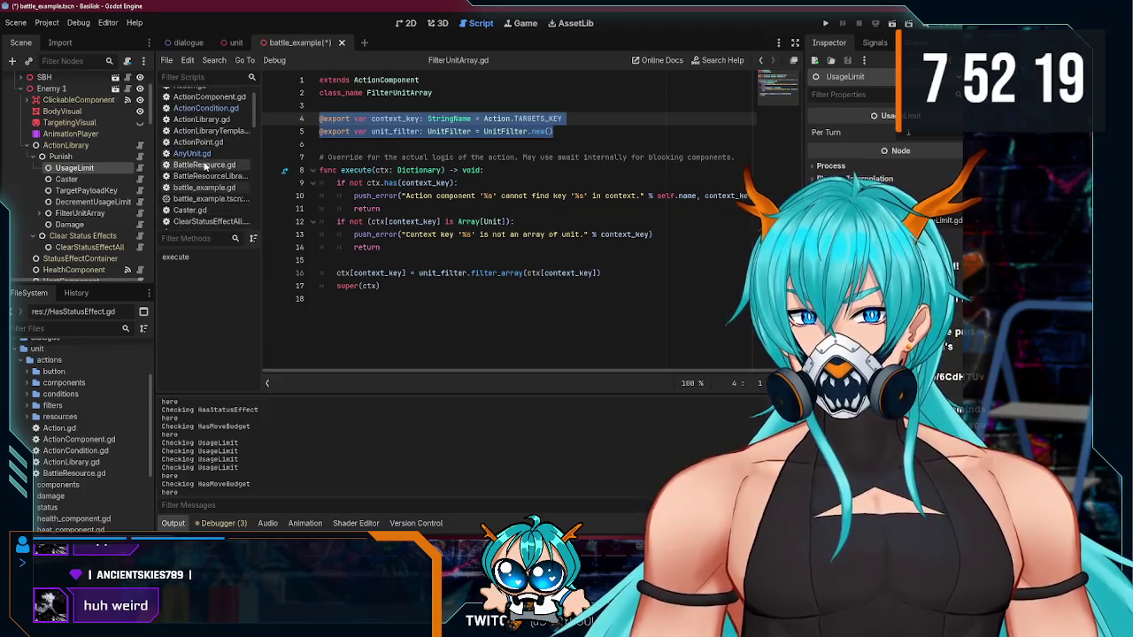
left_click(192, 153)
left_click(334, 93)
type("@export var context_key: StringName = Action.TARGETS_KEY @export var unit_filter: UnitFilter = UnitFilter.new()")
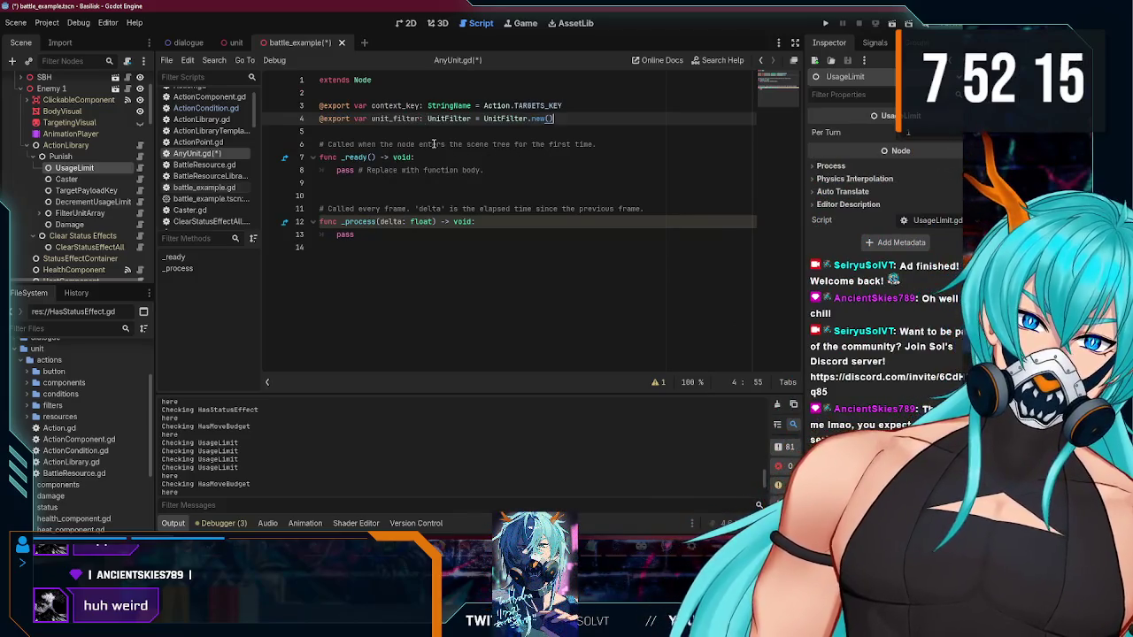
Step: Delete the context_key export line and the leftover stub functions, keeping only unit_filter
left_click(572, 105)
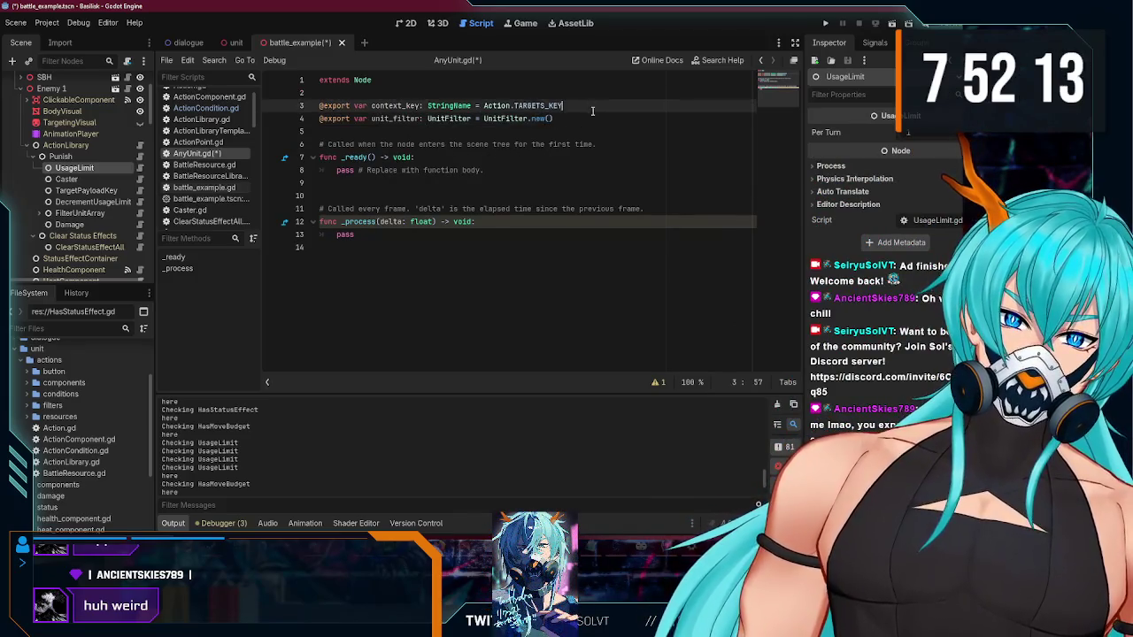
triple_click(572, 106)
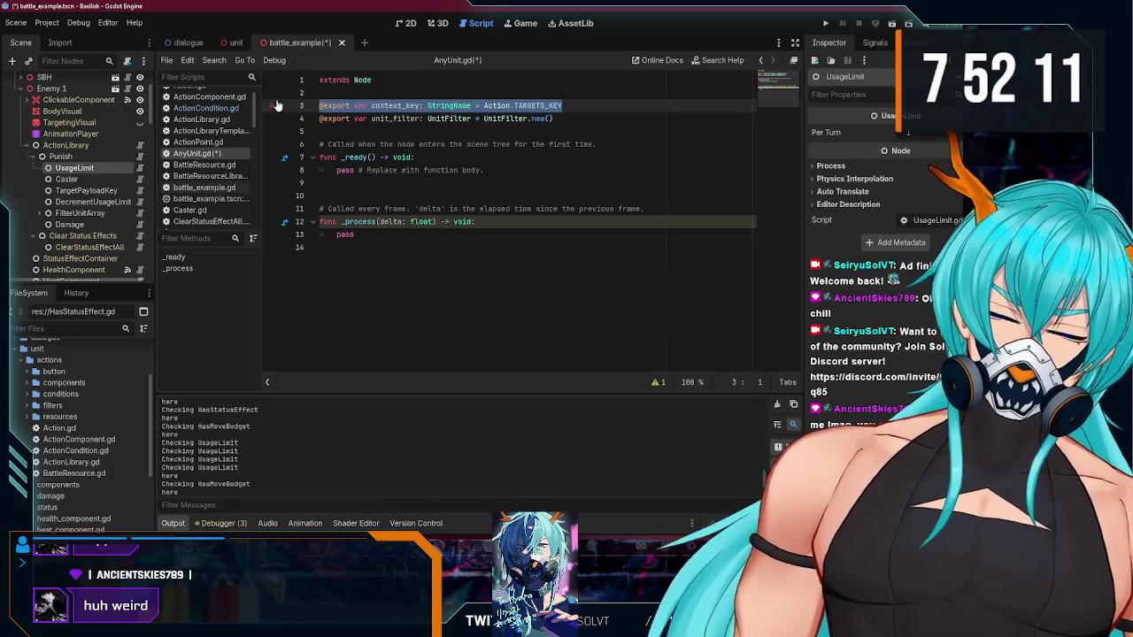
key("BackSpace")
left_click(447, 121)
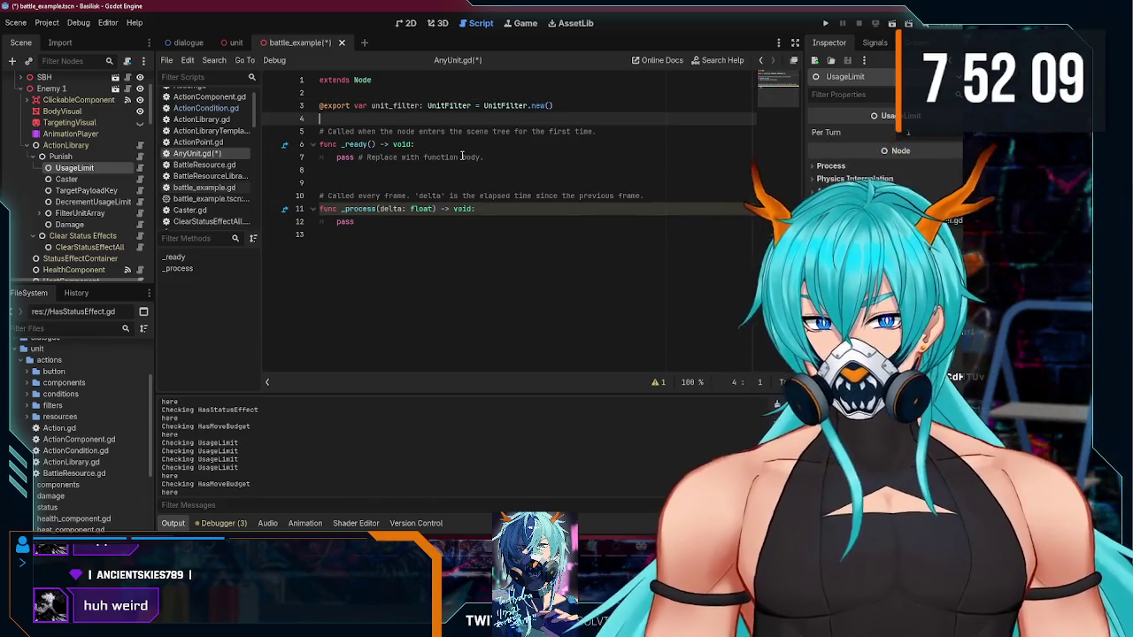
left_click_drag(334, 232, 314, 131)
key("BackSpace")
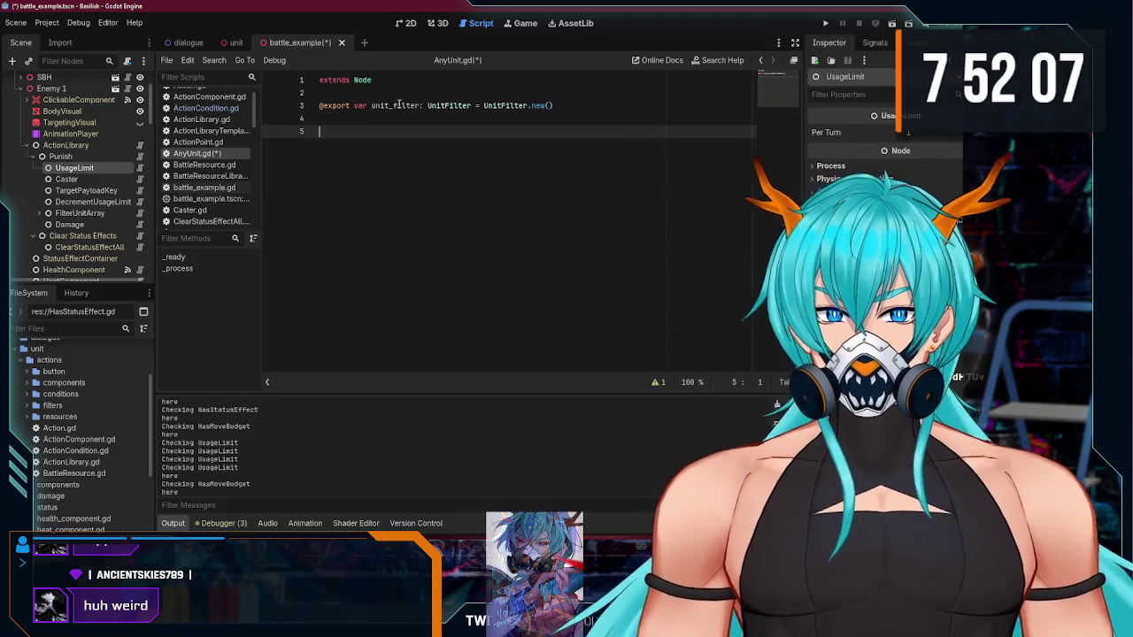
Step: Change the base class from Node to ActionCondition and save AnyUnit.gd
double_click(362, 80)
type("ActionCon")
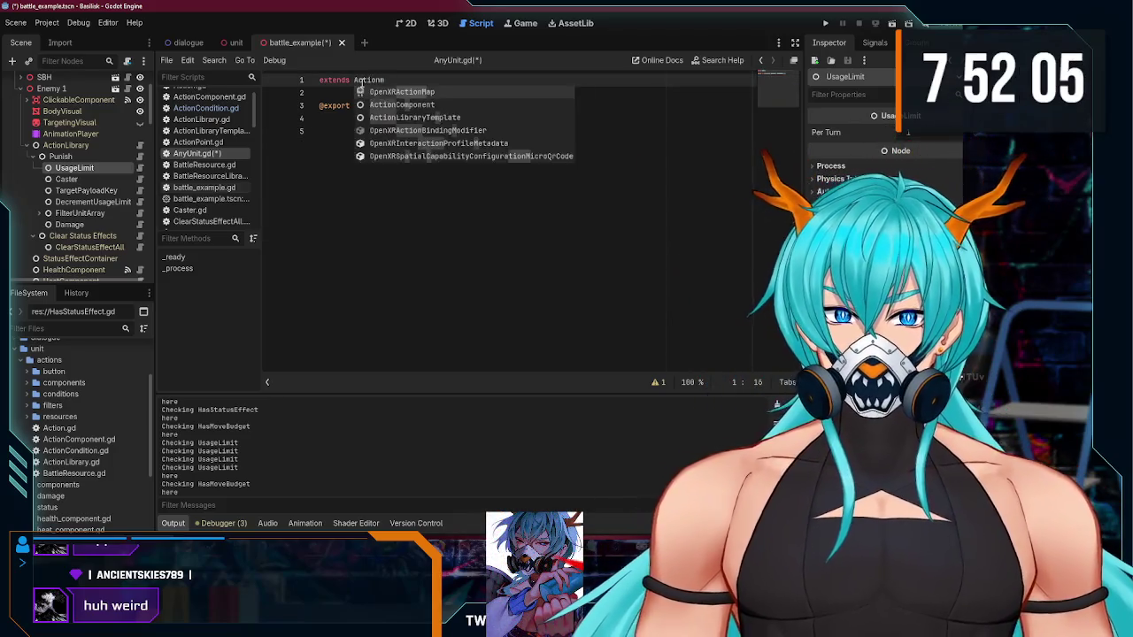
key("Return")
key("ctrl+s")
left_click(348, 125)
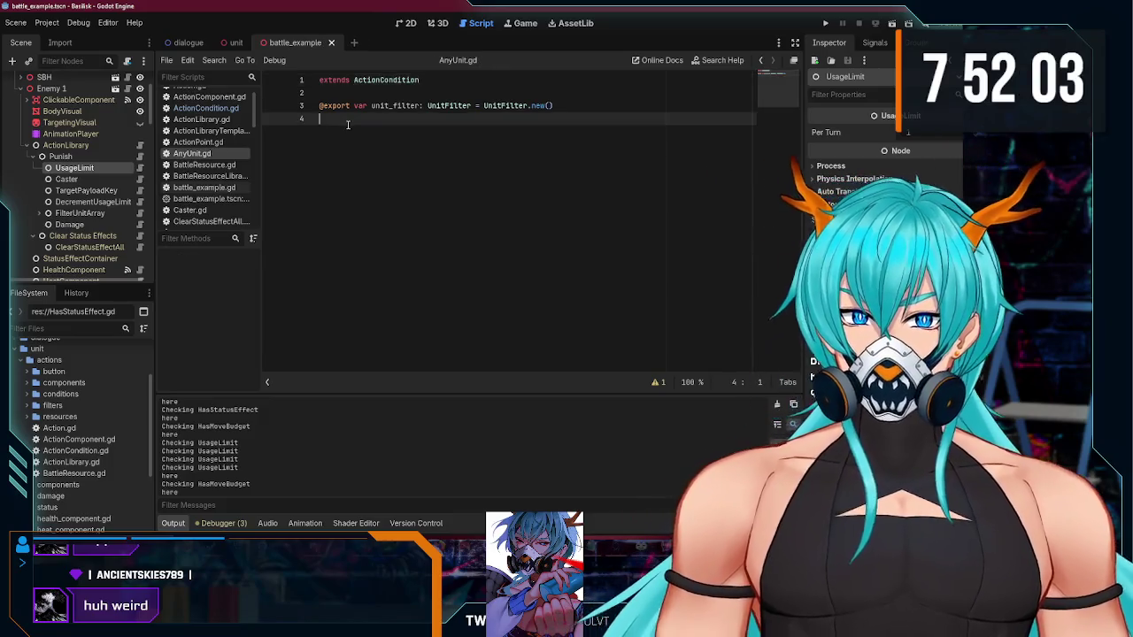
Step: Write the declaration 'func check(ctx) -> bool:' on line 5 and start its body
type("funcheck(")
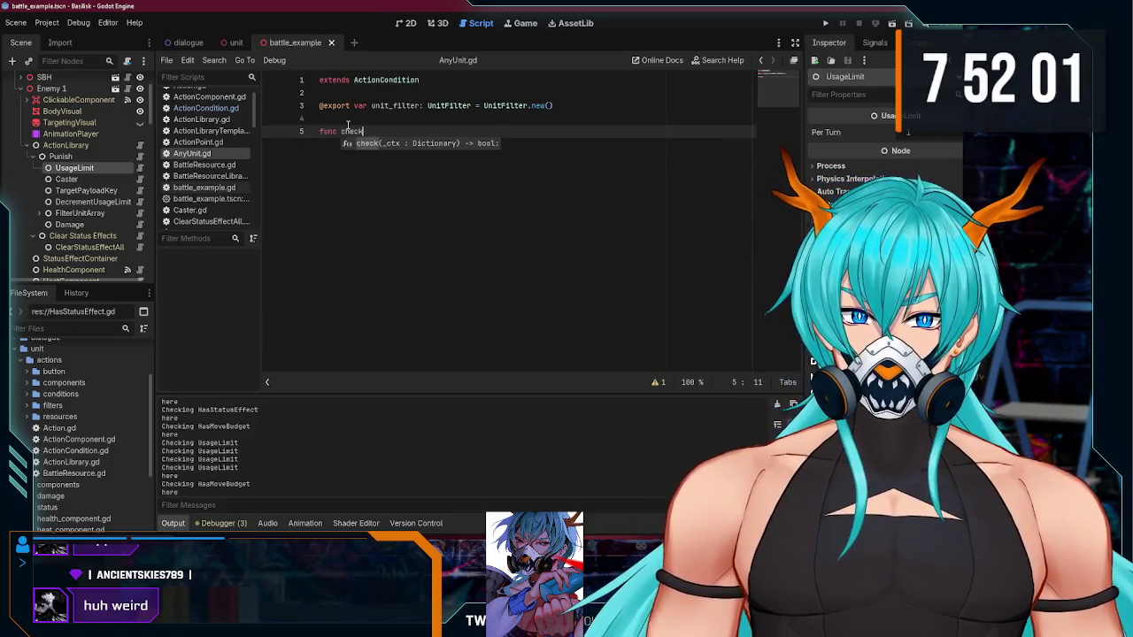
type("_c")
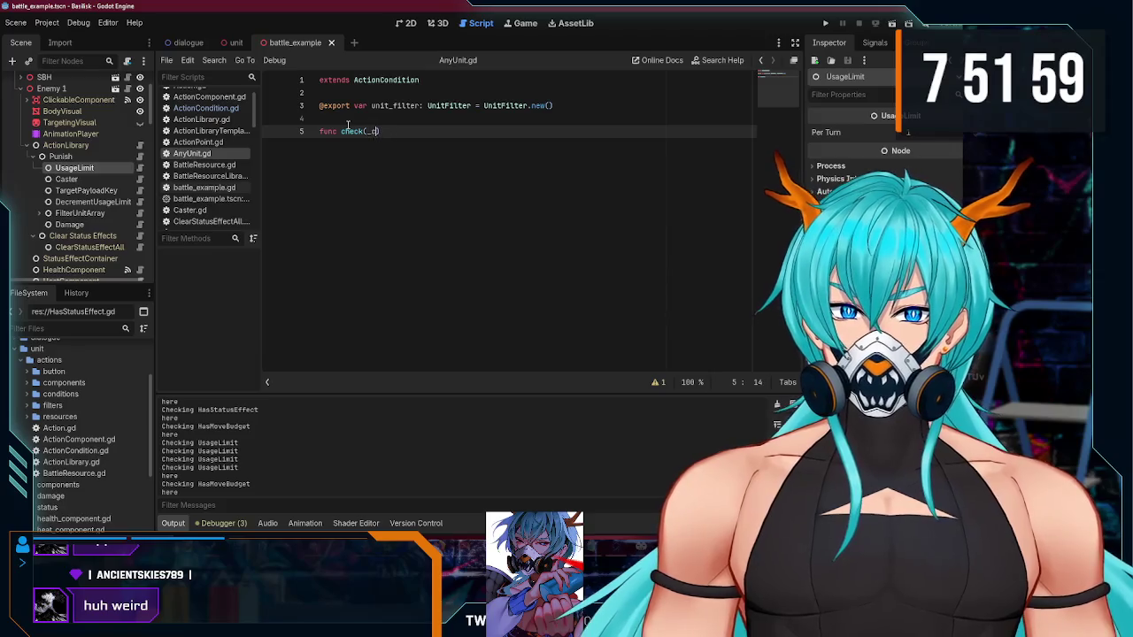
key("BackSpace")
key("BackSpace")
type("ctx")
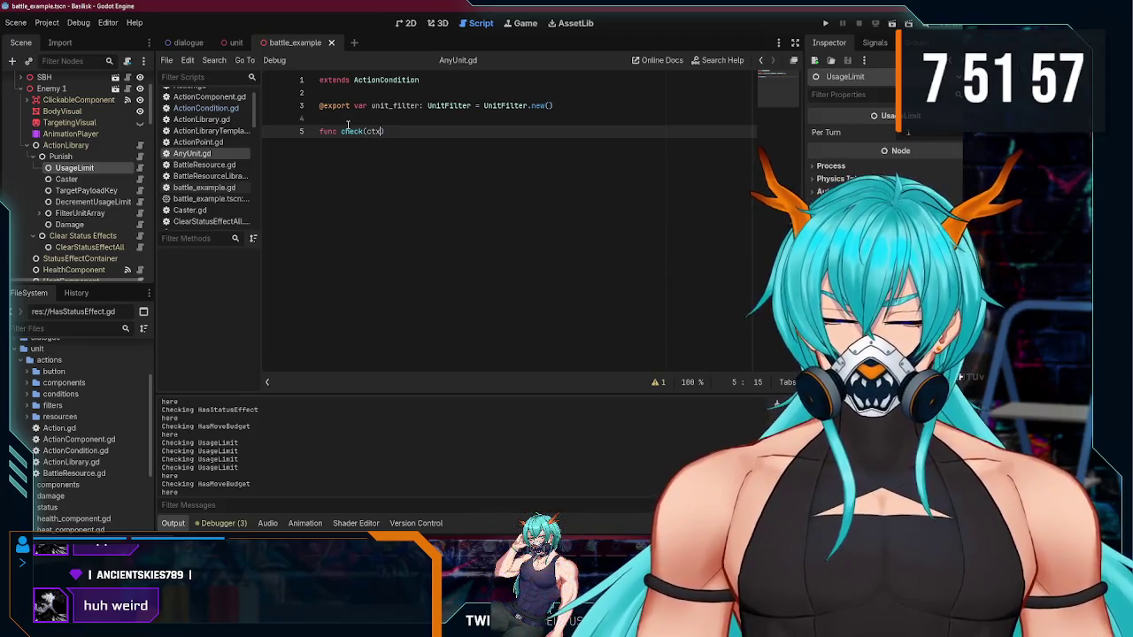
type(")")
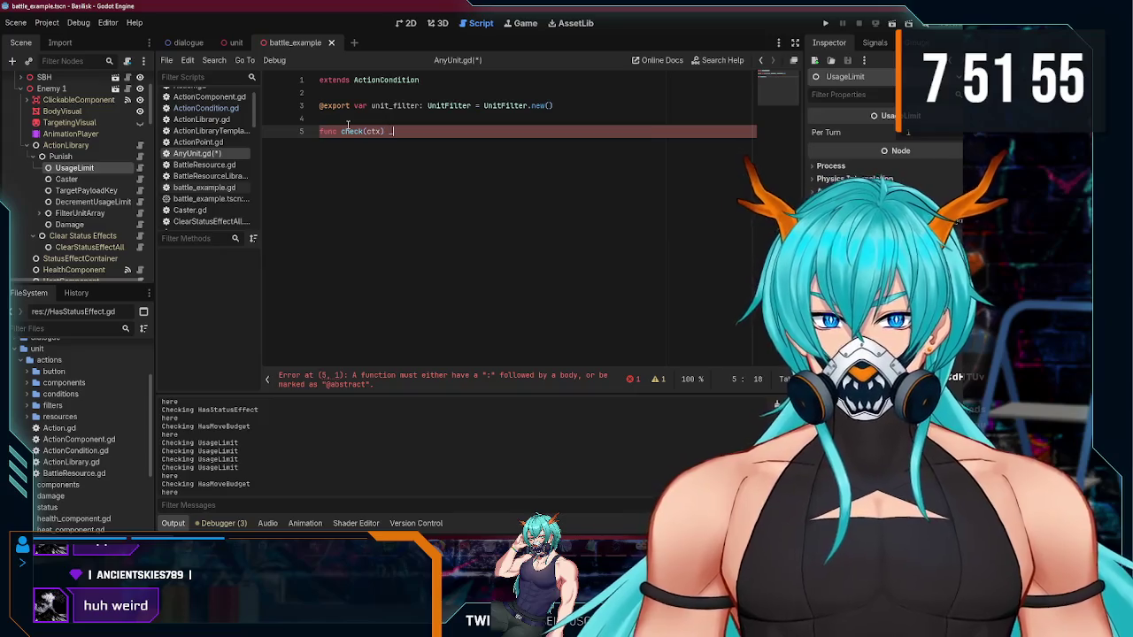
key("BackSpace")
key("BackSpace")
type("->")
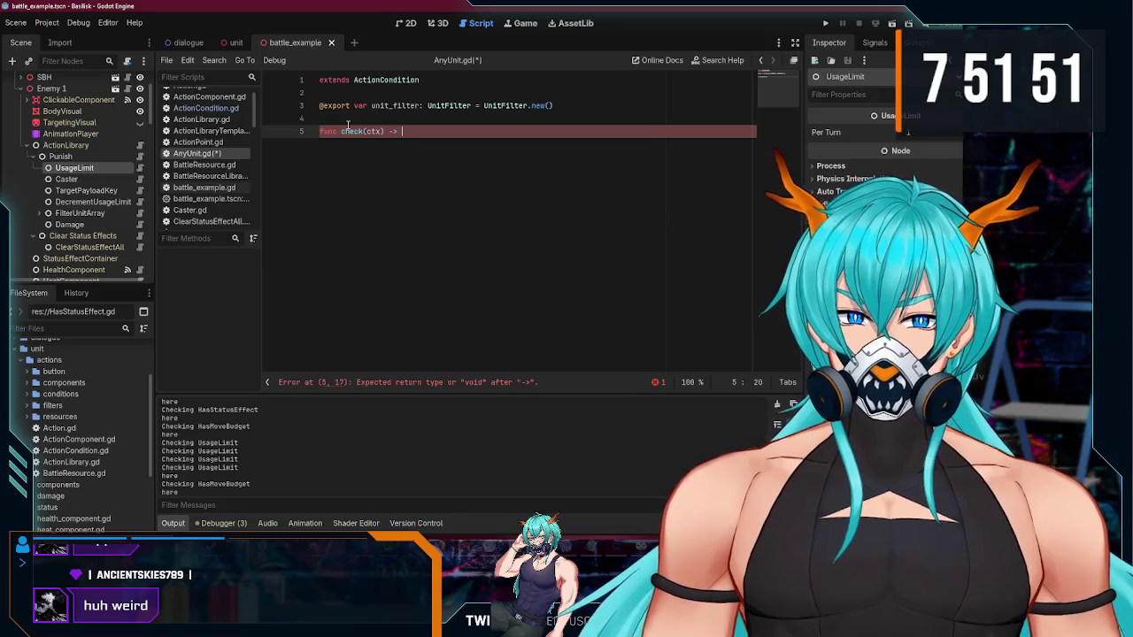
type("bool")
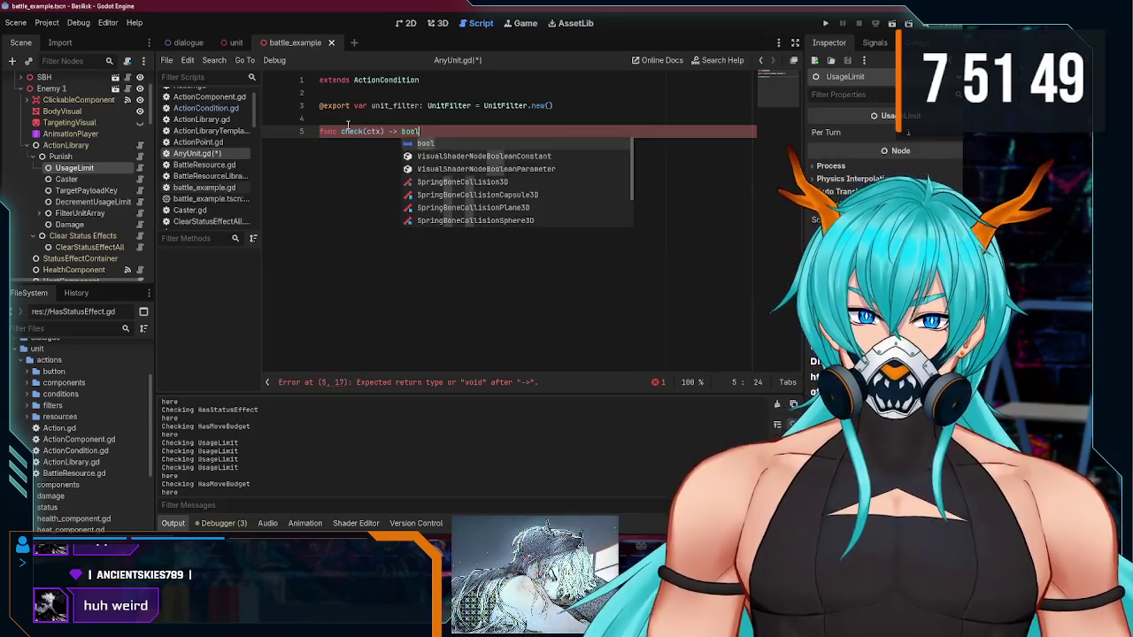
type(":")
key("Return")
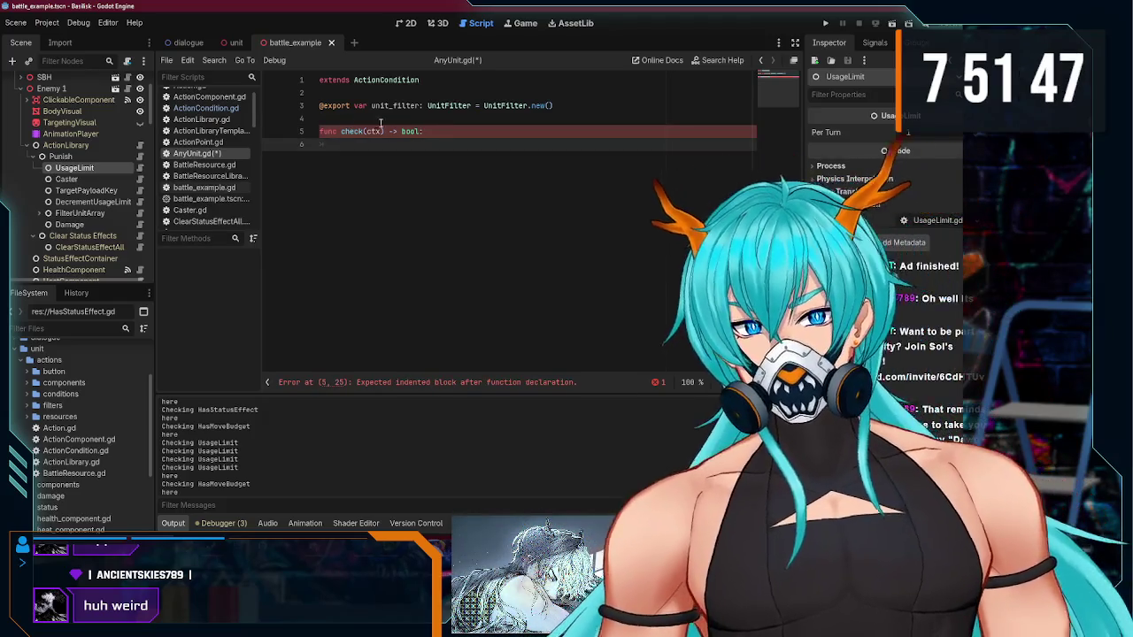
Step: Type the ctx parameter as Dictionary and move onto the indented body line
double_click(375, 131)
left_click(380, 131)
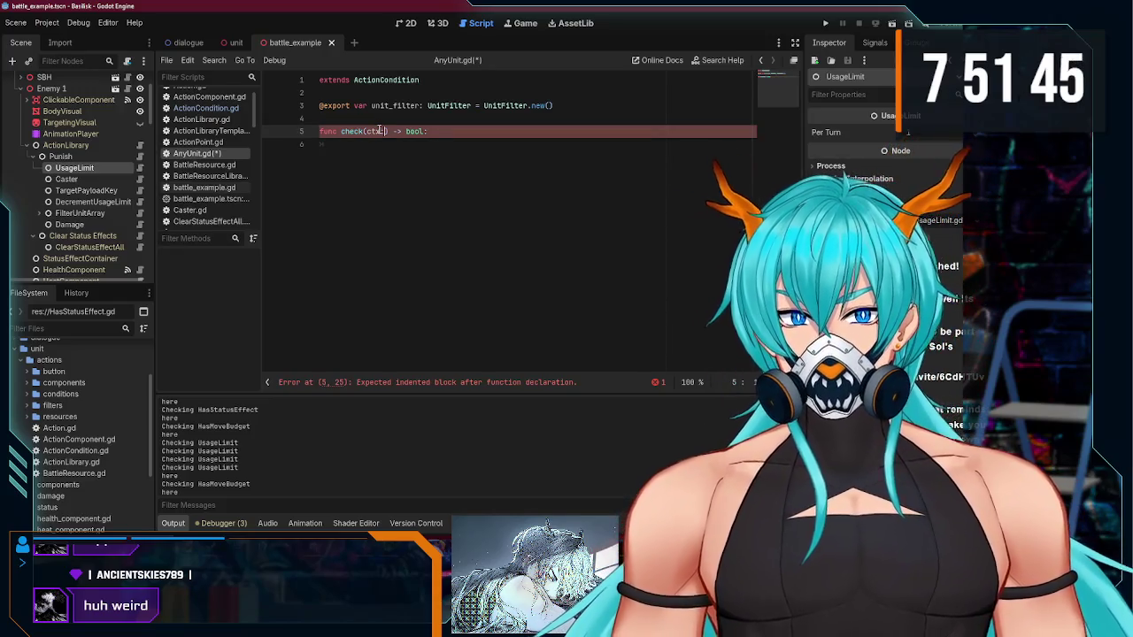
type(": Dictionary")
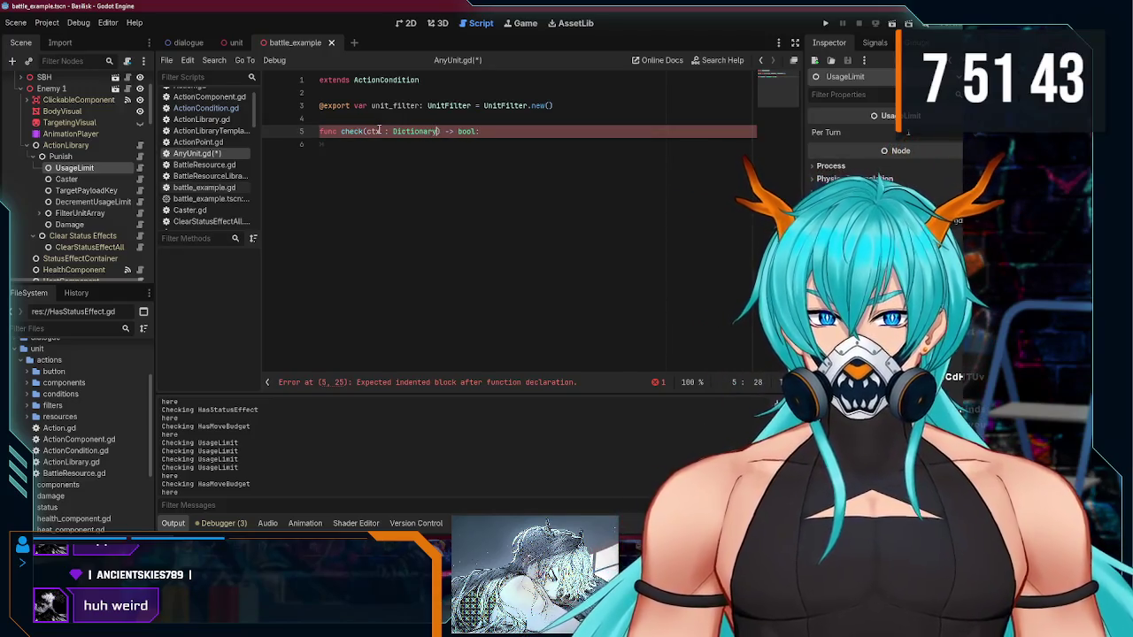
left_click(375, 146)
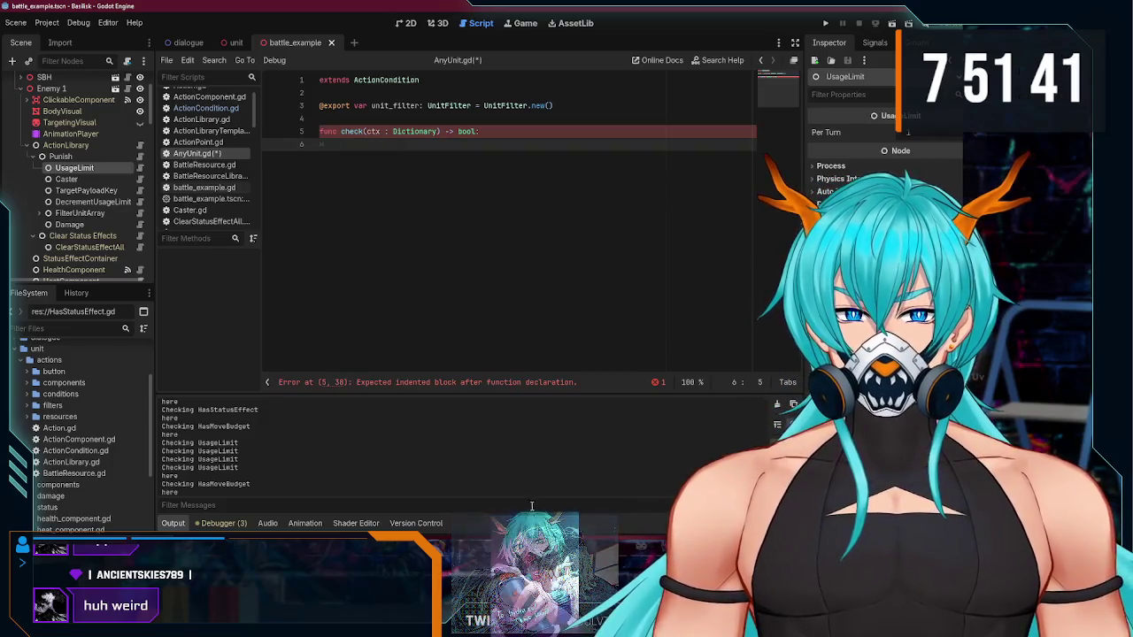
left_click(539, 489)
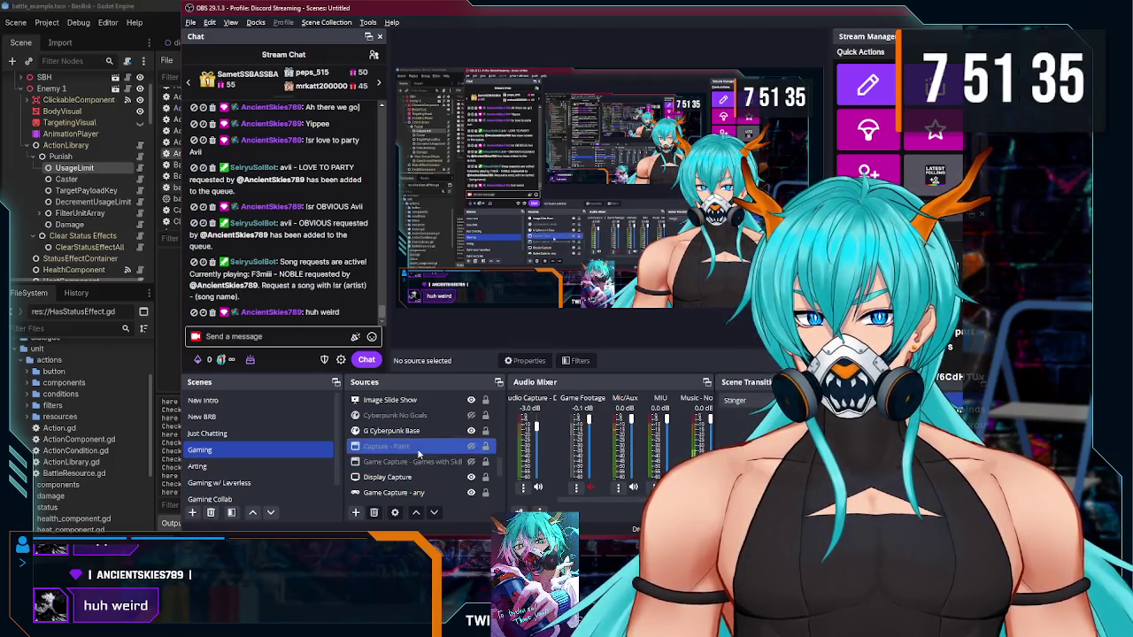
Step: Switch away from OBS and bring up the Spotify player
key("alt+Tab")
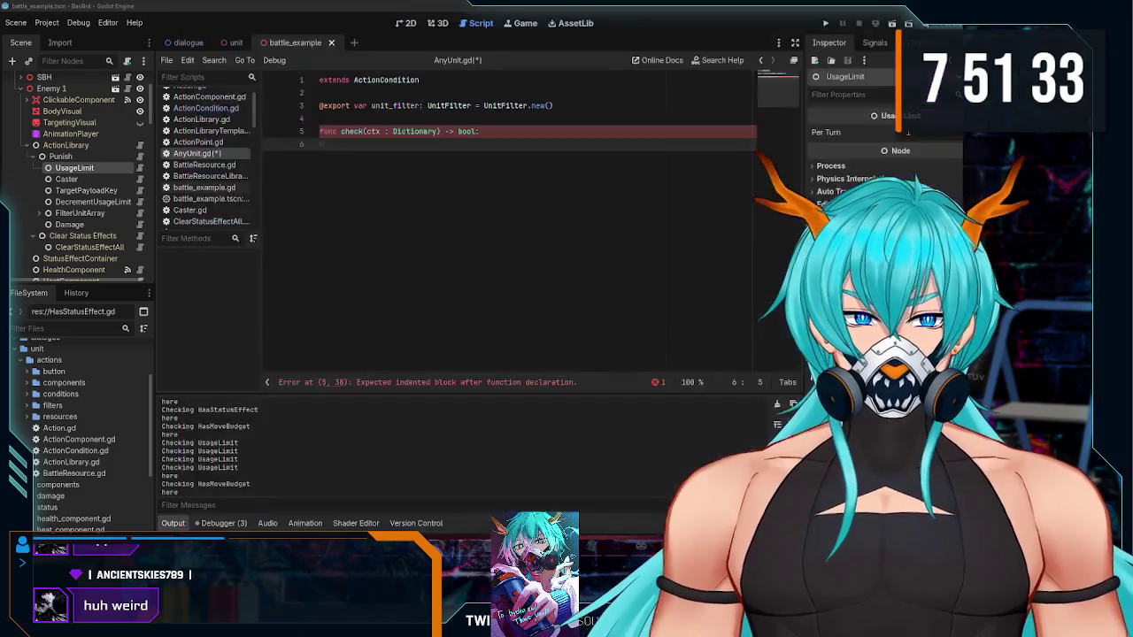
key("alt+Tab")
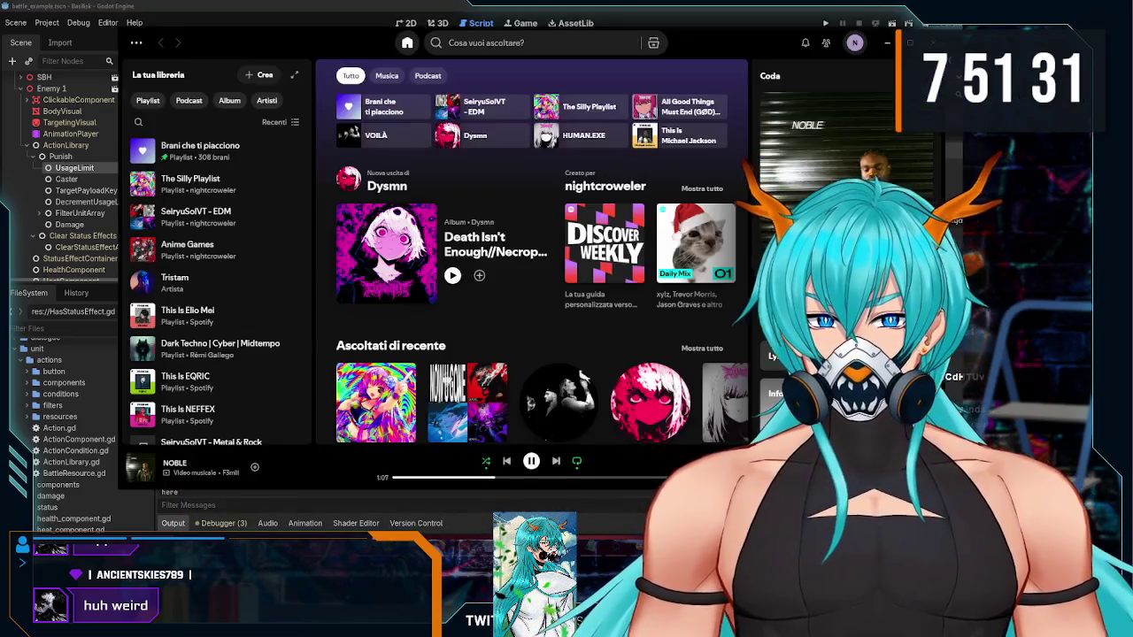
Step: Like the playing track NOBLE, return to Godot and select the FilterUnitArray node
left_click(254, 467)
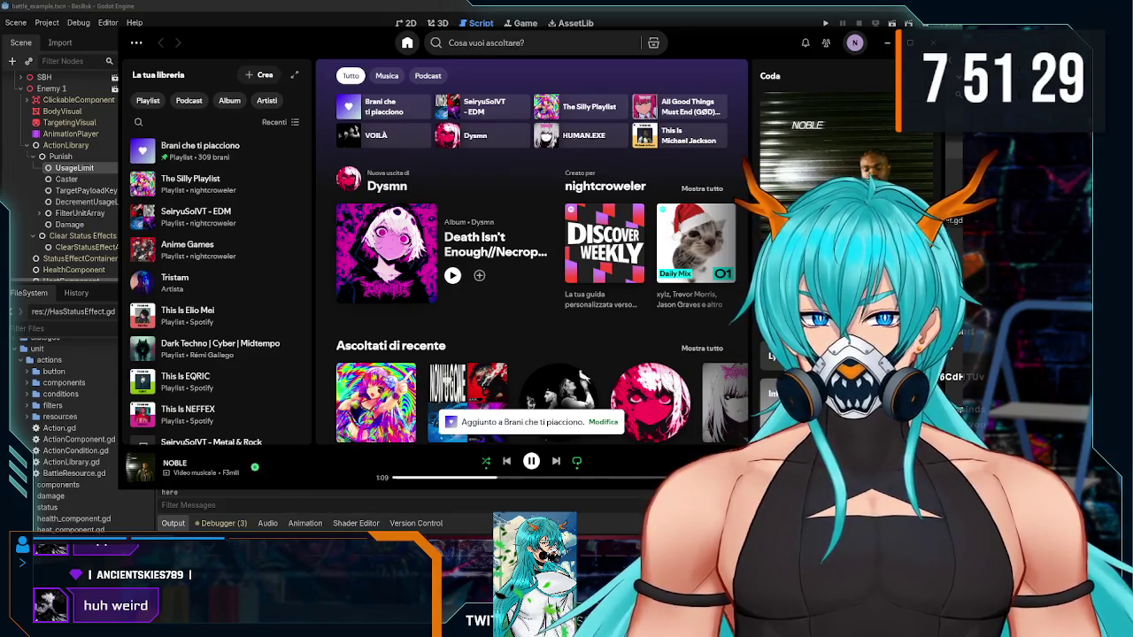
key("alt+Tab")
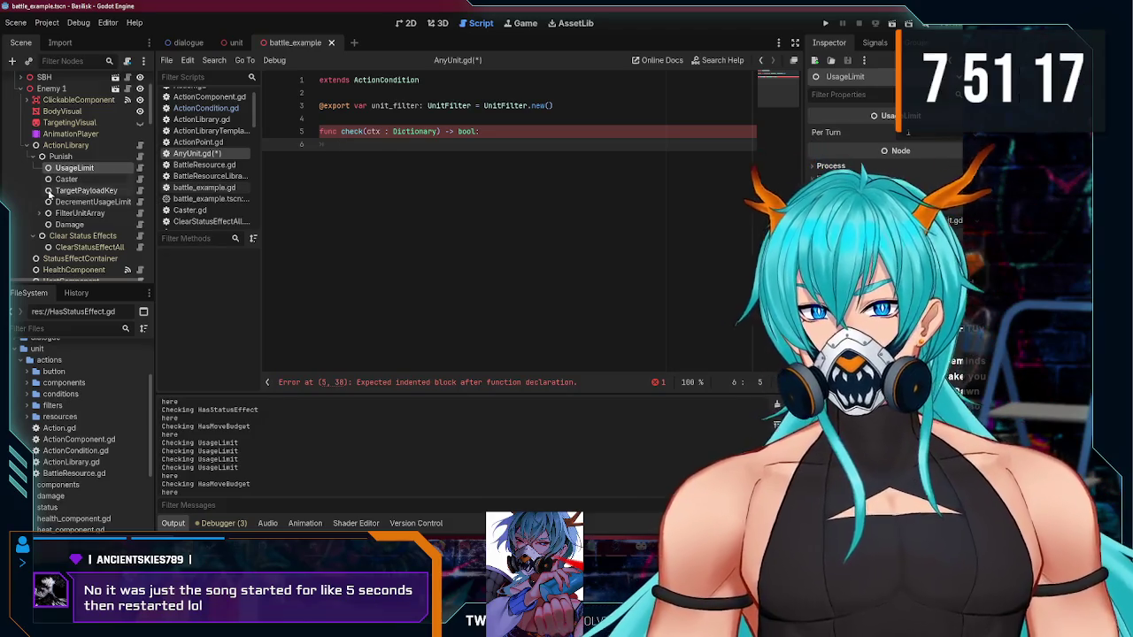
left_click(79, 213)
Step: Expand FilterUnitArray, then paste a filter under UsageLimit and undo the paste
left_click(36, 216)
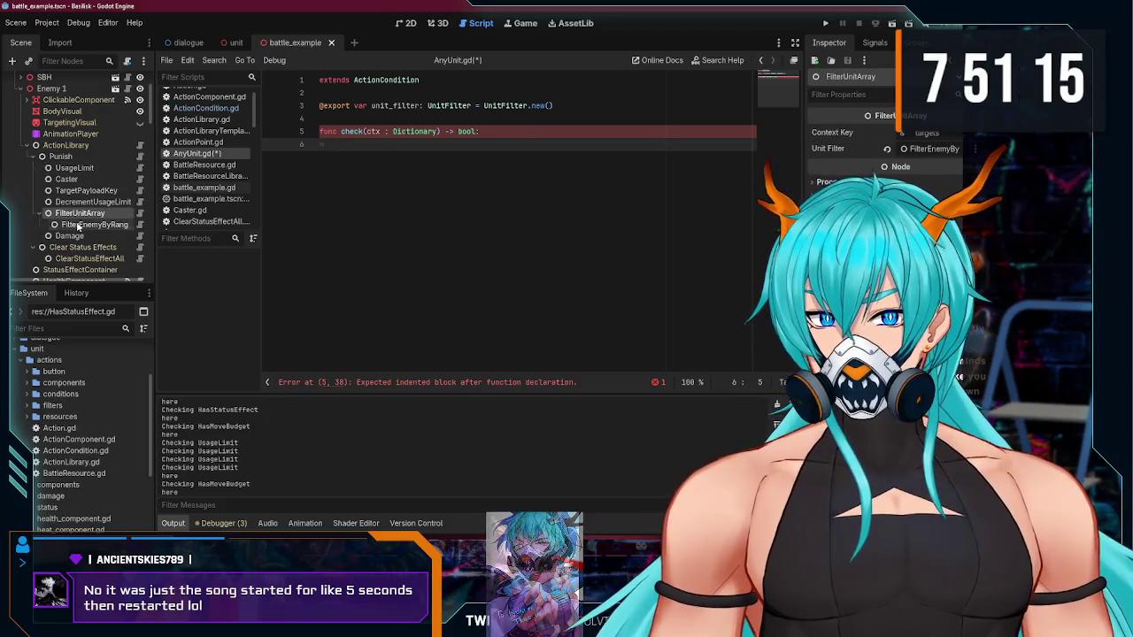
left_click(84, 169)
key("ctrl+v")
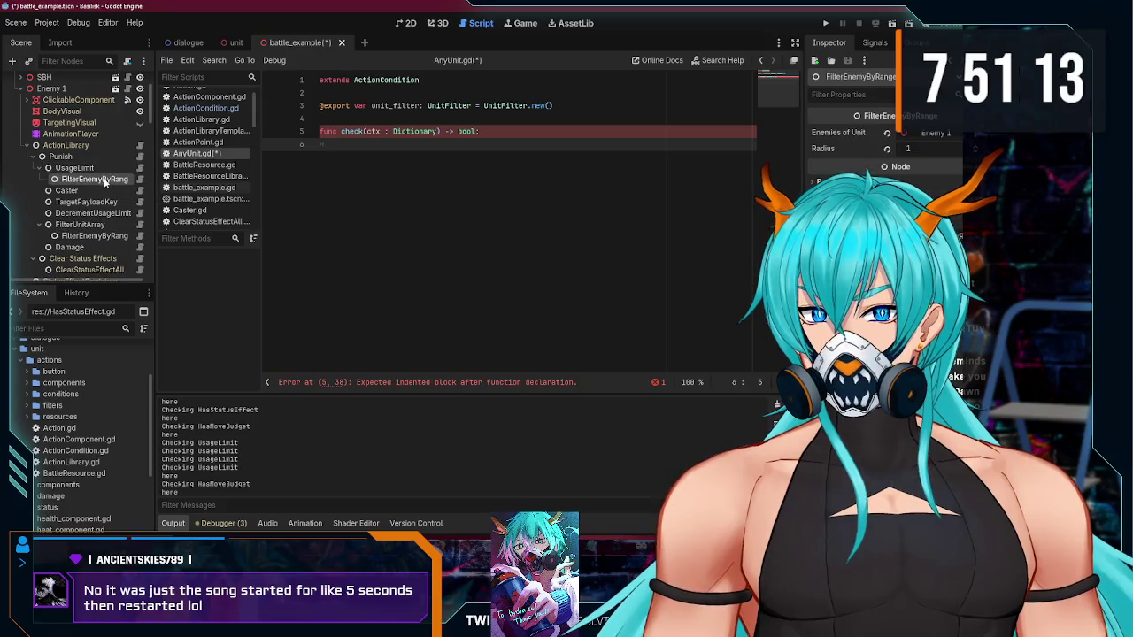
key("ctrl+z")
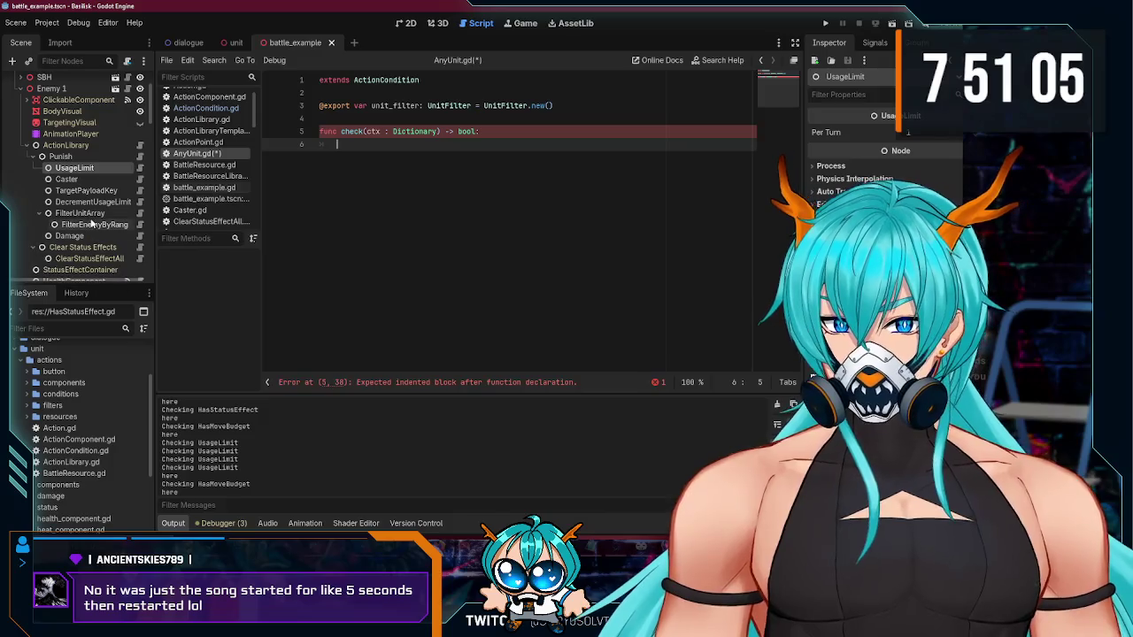
Step: Open the FilterUnitArray script and expand the SBH unit's nodes
left_click(139, 214)
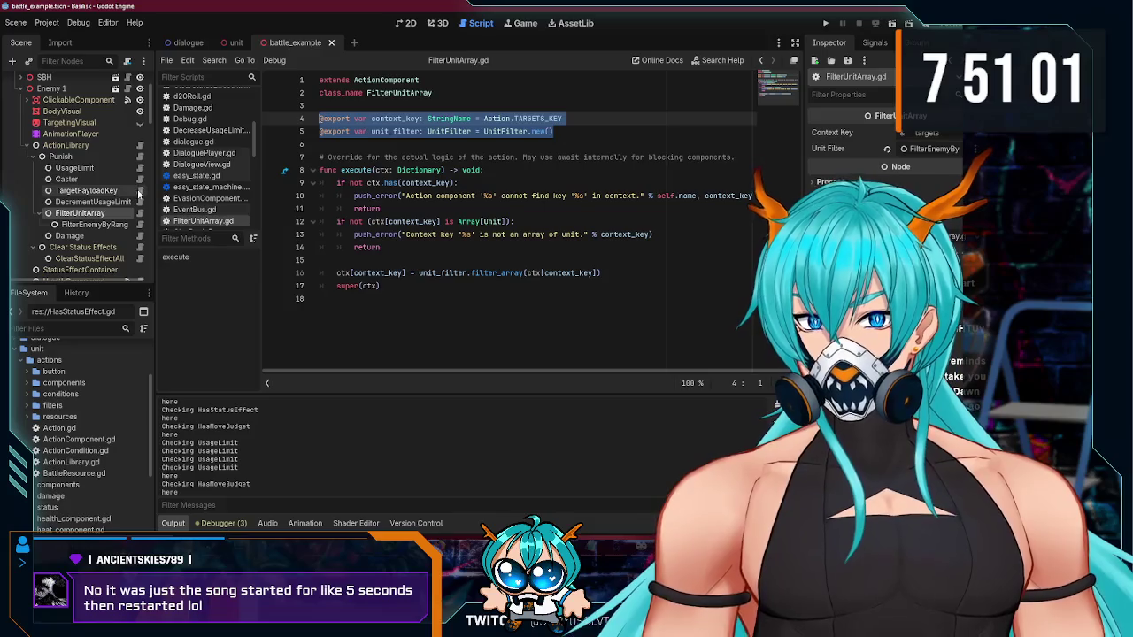
scroll(128, 197, "up", 2)
scroll(35, 124, "down", 2)
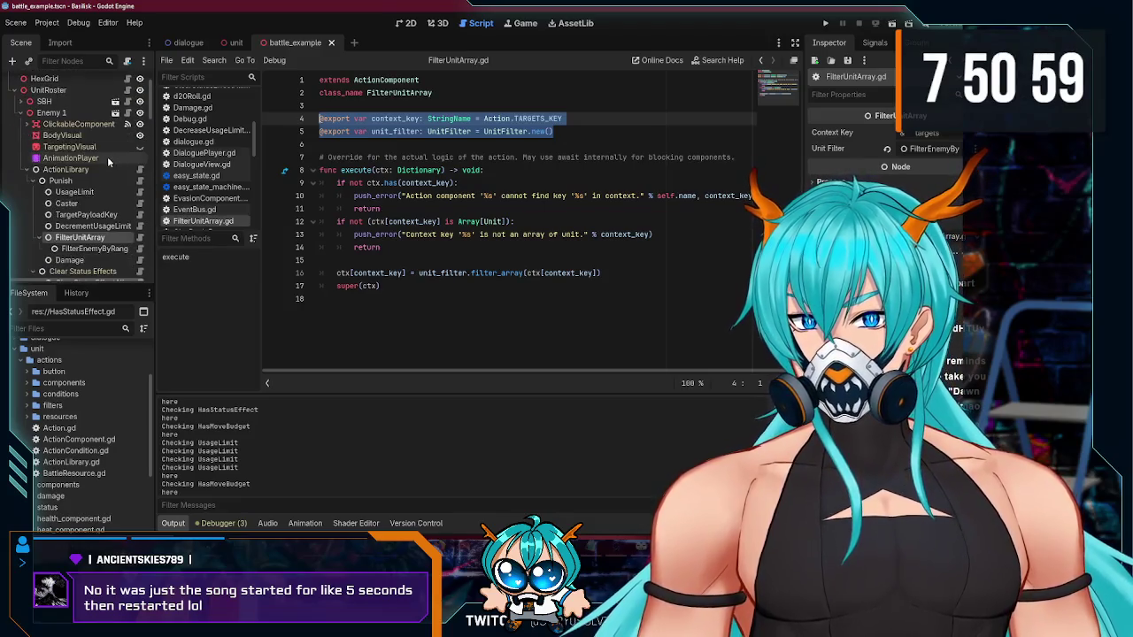
left_click(20, 101)
scroll(133, 168, "down", 1)
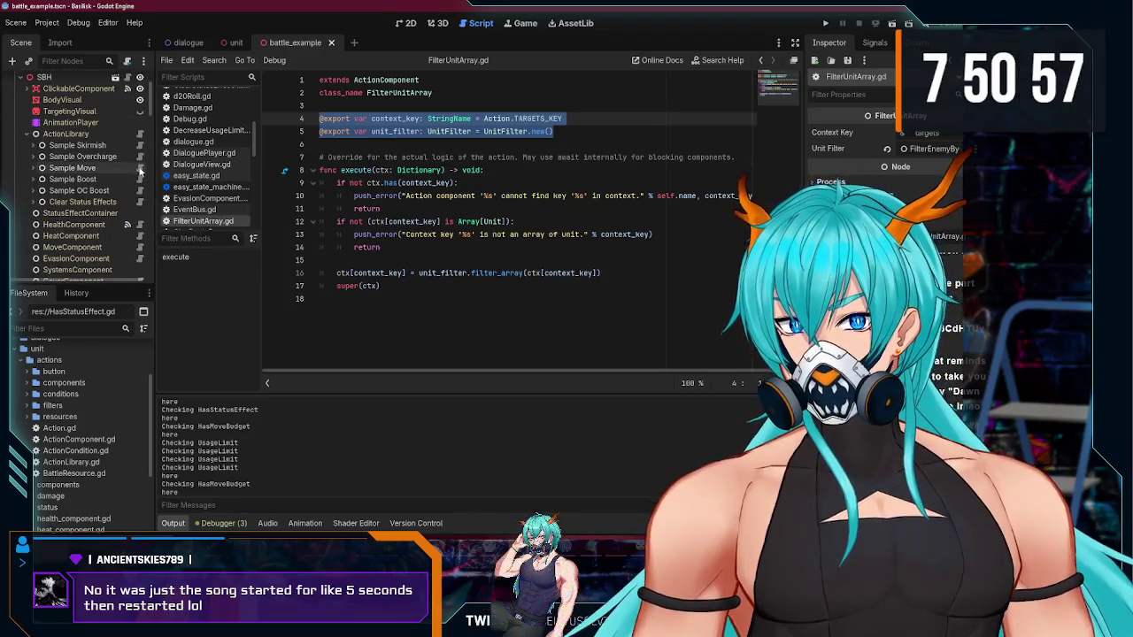
Step: Expand Sample Skirmish and open its DecrementUsageLimit, TakeBattleResource and TargetUnits scripts
left_click(39, 149)
left_click(34, 146)
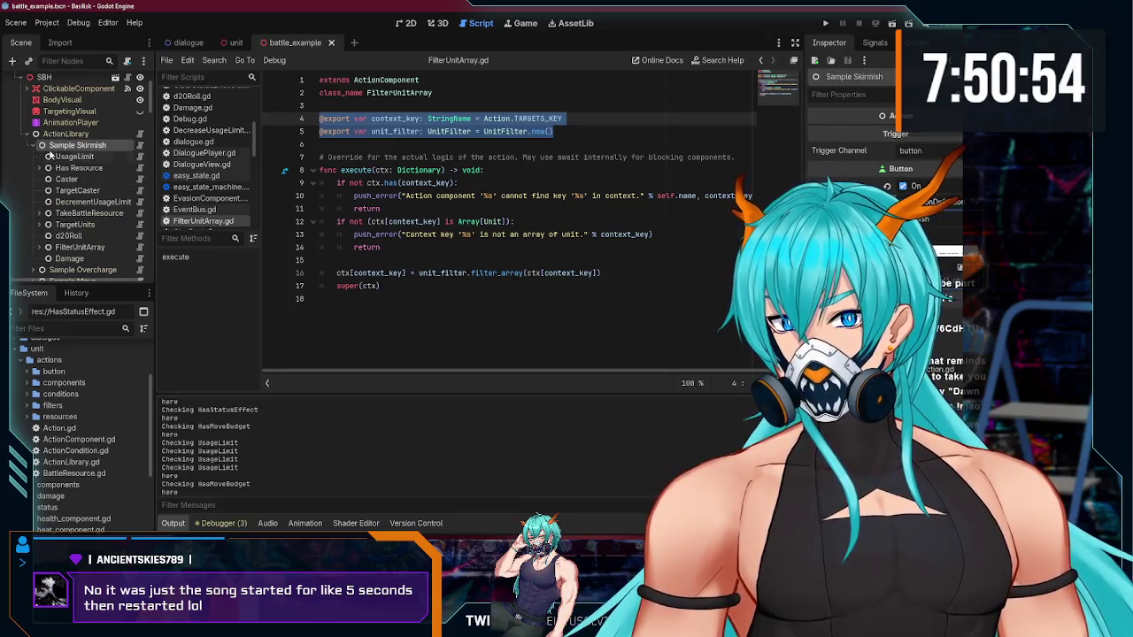
left_click(140, 202)
left_click(140, 213)
left_click(140, 224)
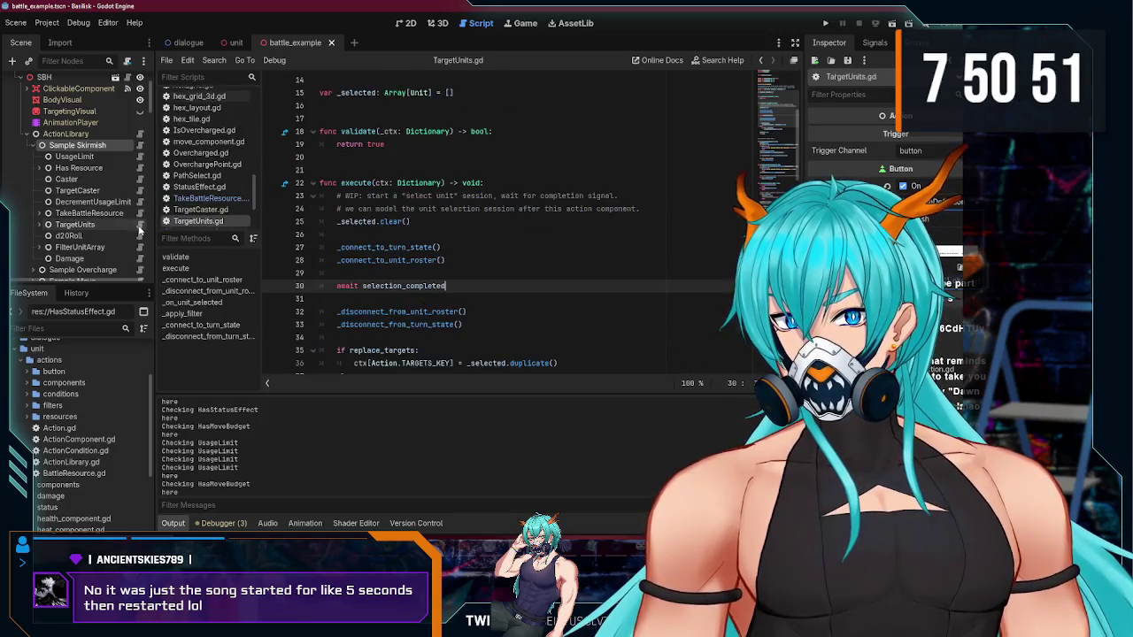
Step: Scroll TargetUnits.gd to its UnitRoster lookup code, then return to AnyUnit.gd
scroll(471, 230, "down", 5)
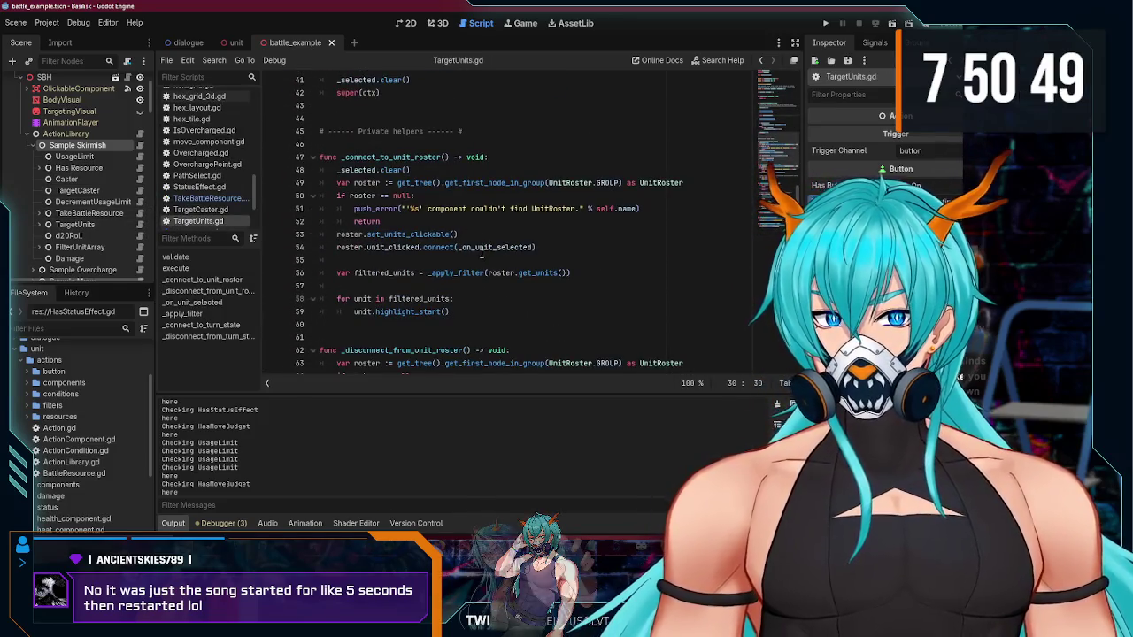
scroll(538, 236, "down", 2)
scroll(539, 237, "down", 1)
mouse_move(686, 247)
left_mouse_down()
mouse_move(343, 238)
mouse_move(338, 248)
left_mouse_up()
scroll(79, 195, "down", 10)
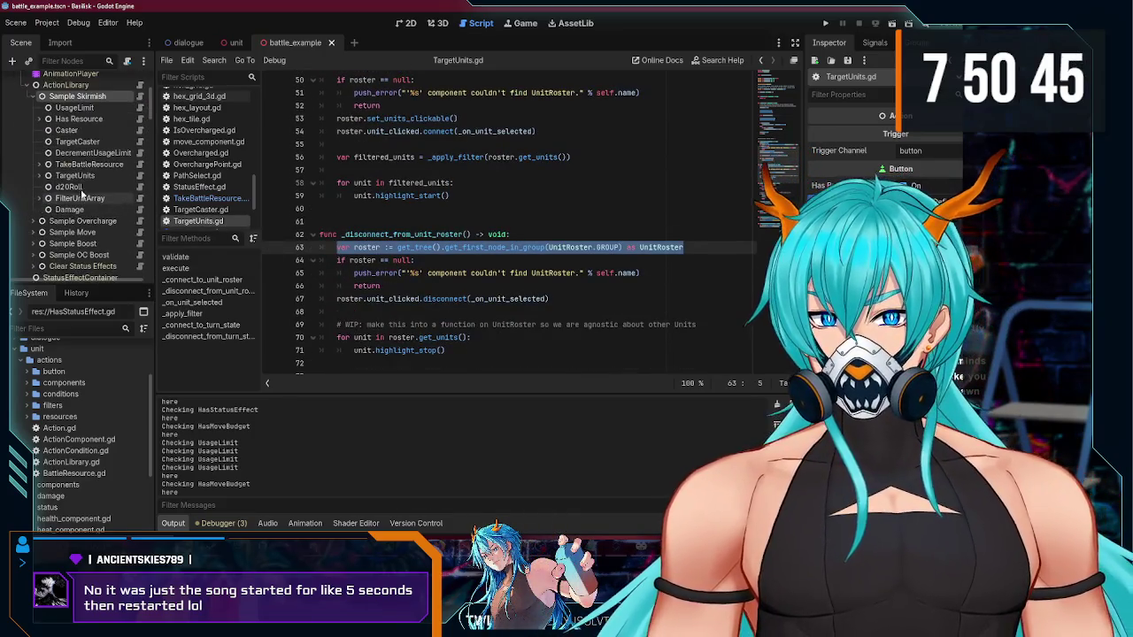
scroll(79, 177, "down", 3)
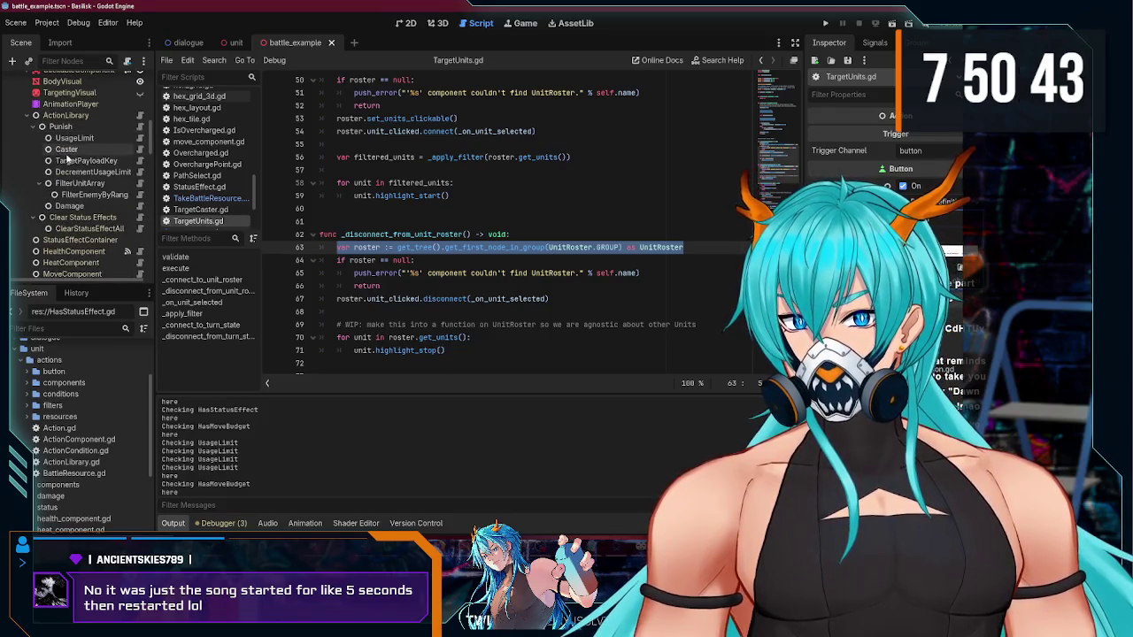
scroll(80, 177, "up", 2)
scroll(199, 134, "up", 5)
scroll(200, 135, "up", 10)
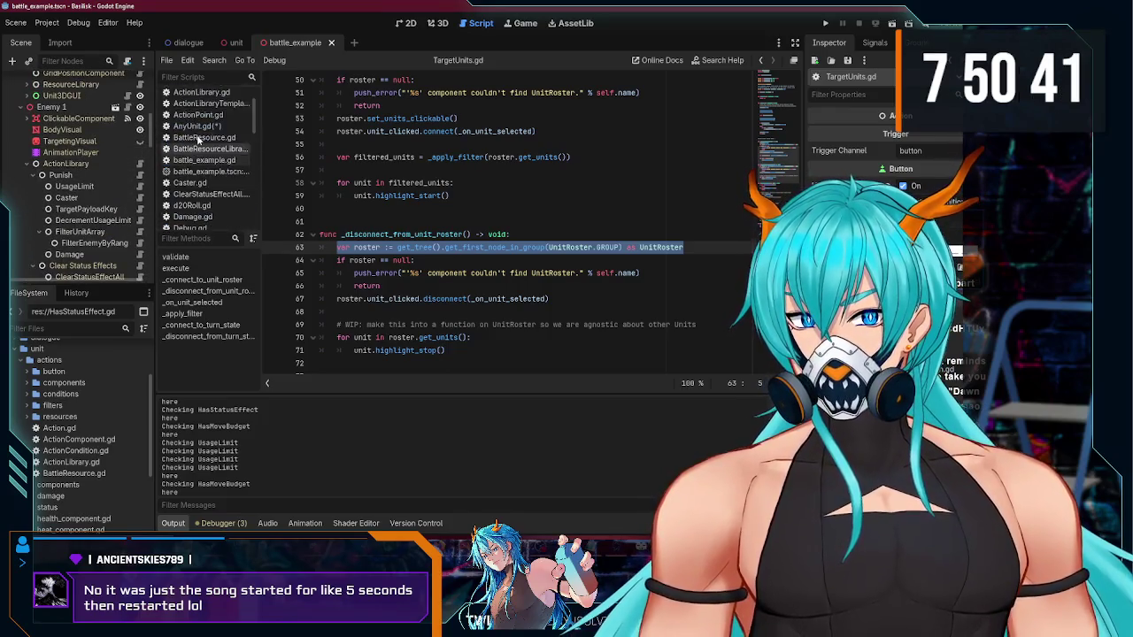
left_click(192, 164)
Step: Add the roster lookup via get_first_node_in_group(UnitRoster.GROUP) and 'var units := roster.get_units()'
type("var roster := get_tree().get_first_node_in_group(UnitRoster.GROUP) as UnitRoster")
key("Return")
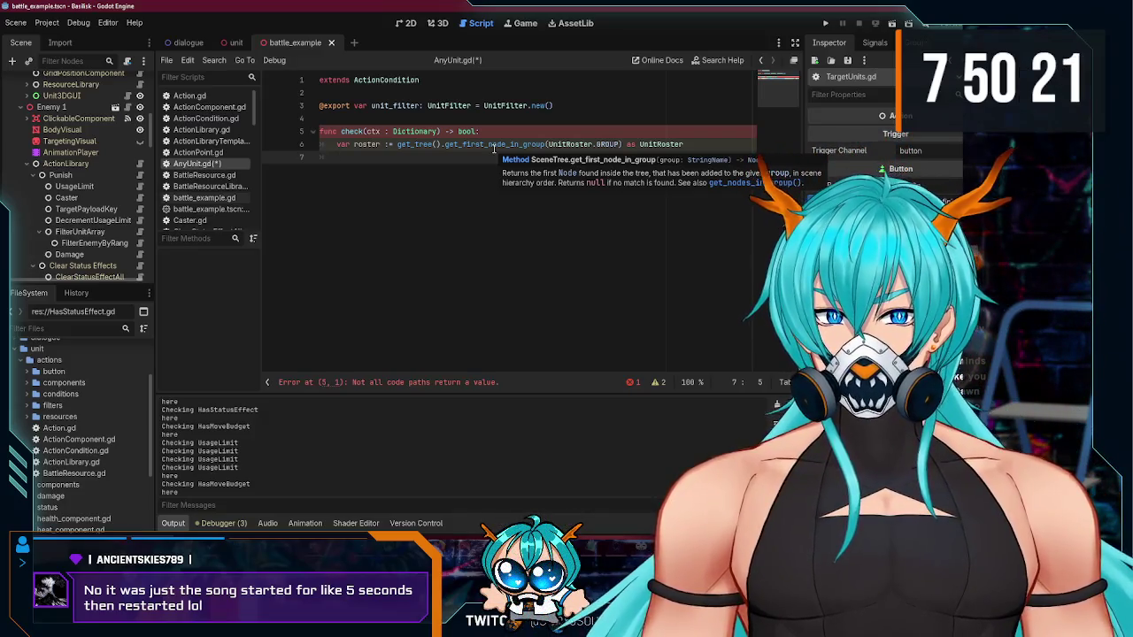
type("roster")
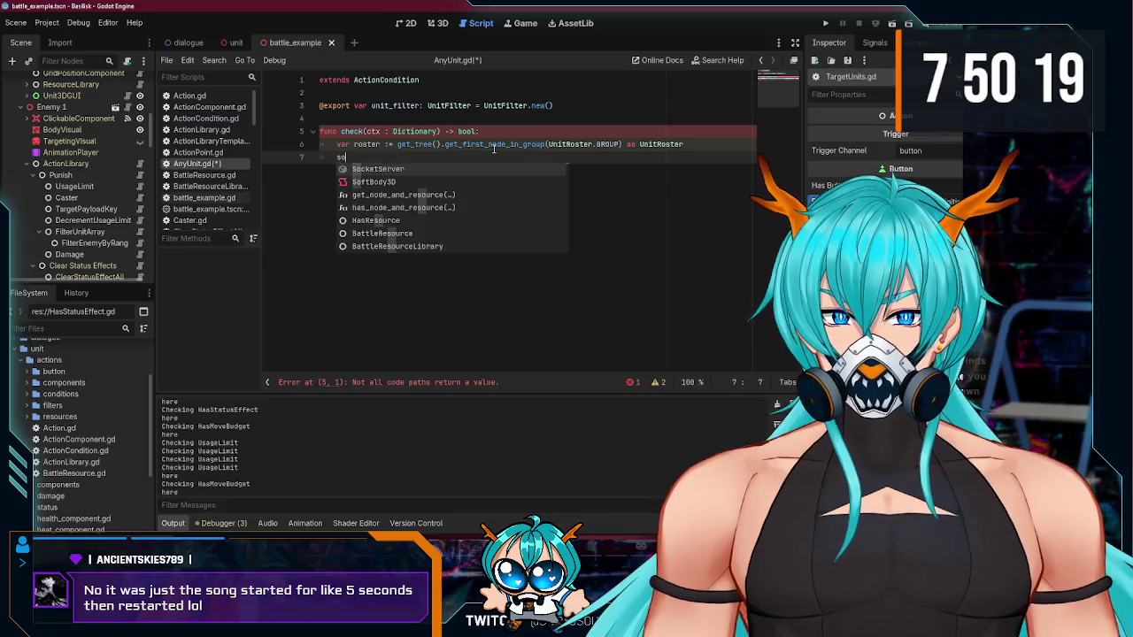
key("Escape")
type("get_u")
key("Return")
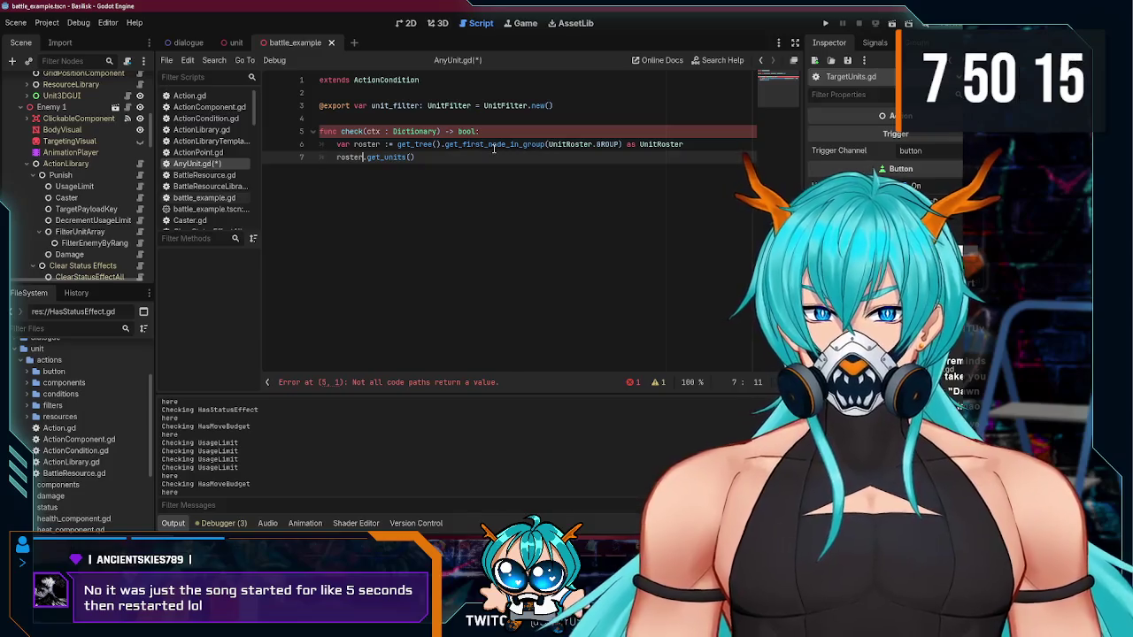
type("var units =")
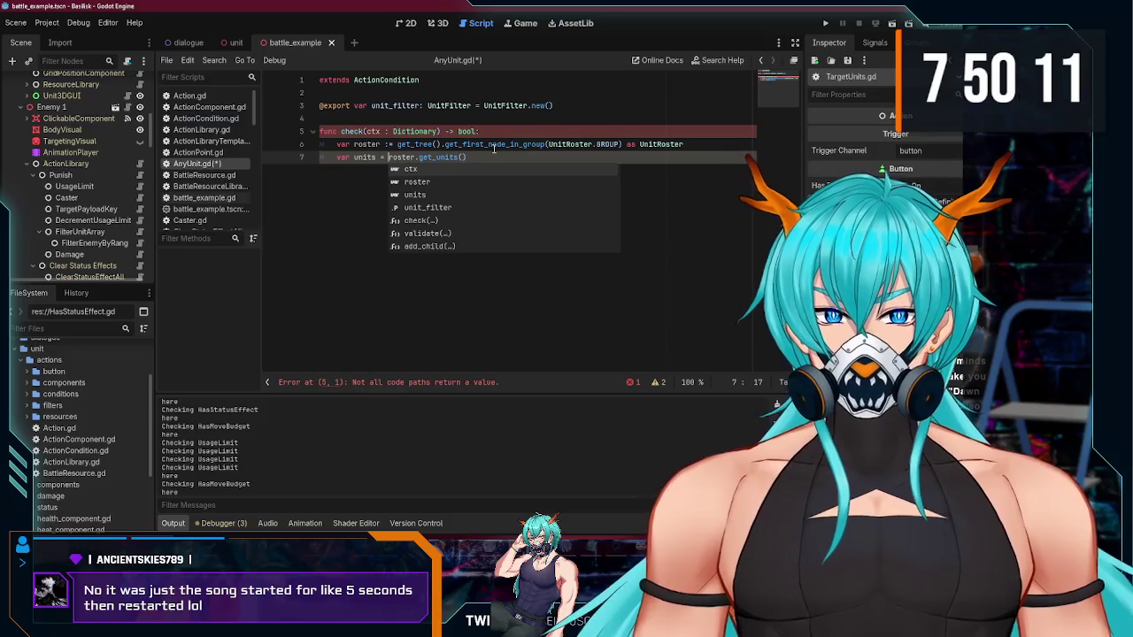
key("Left")
key("Left")
type(":")
key("ctrl+Right")
key("ctrl+Right")
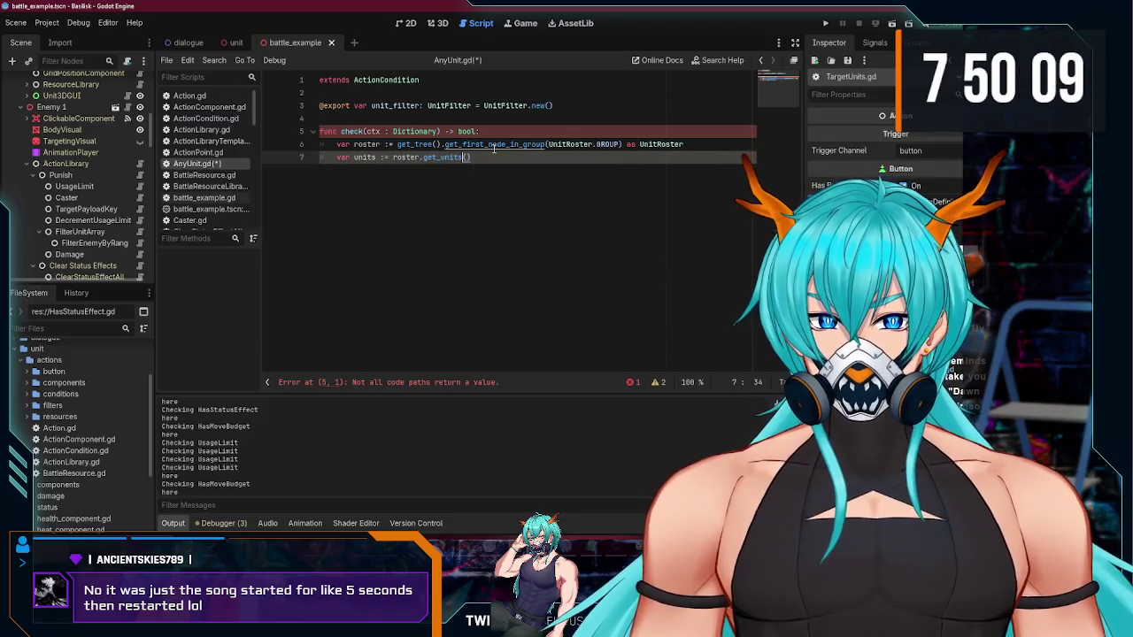
key("Return")
type("unit")
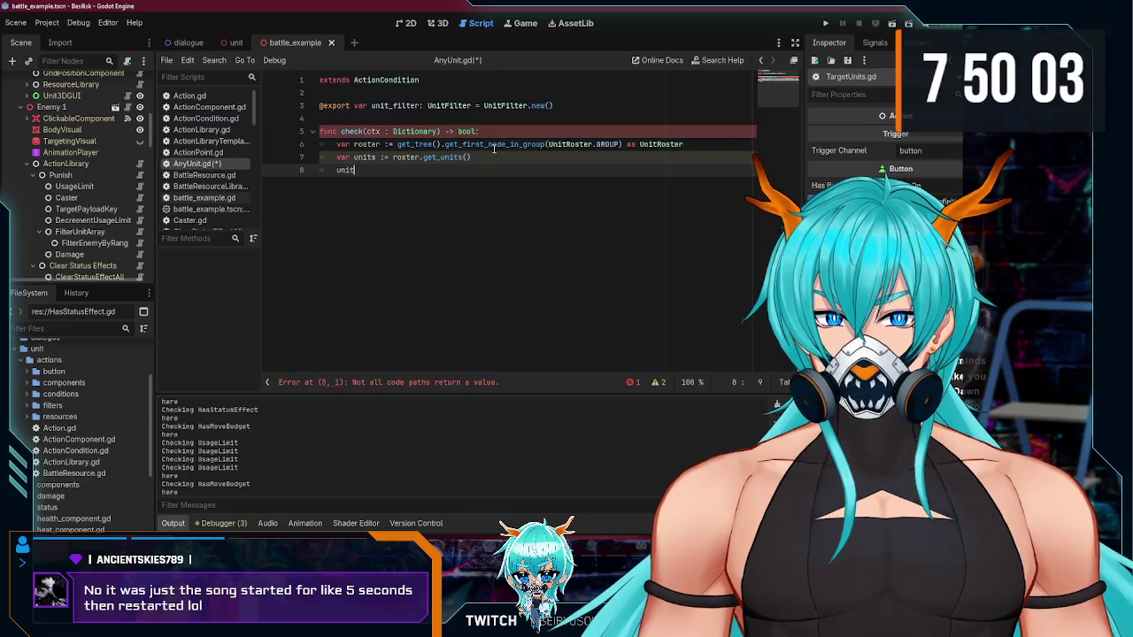
Step: Add 'return unit_filter.filter_array(units).size() > 0' and save the script
type("_")
key("Return")
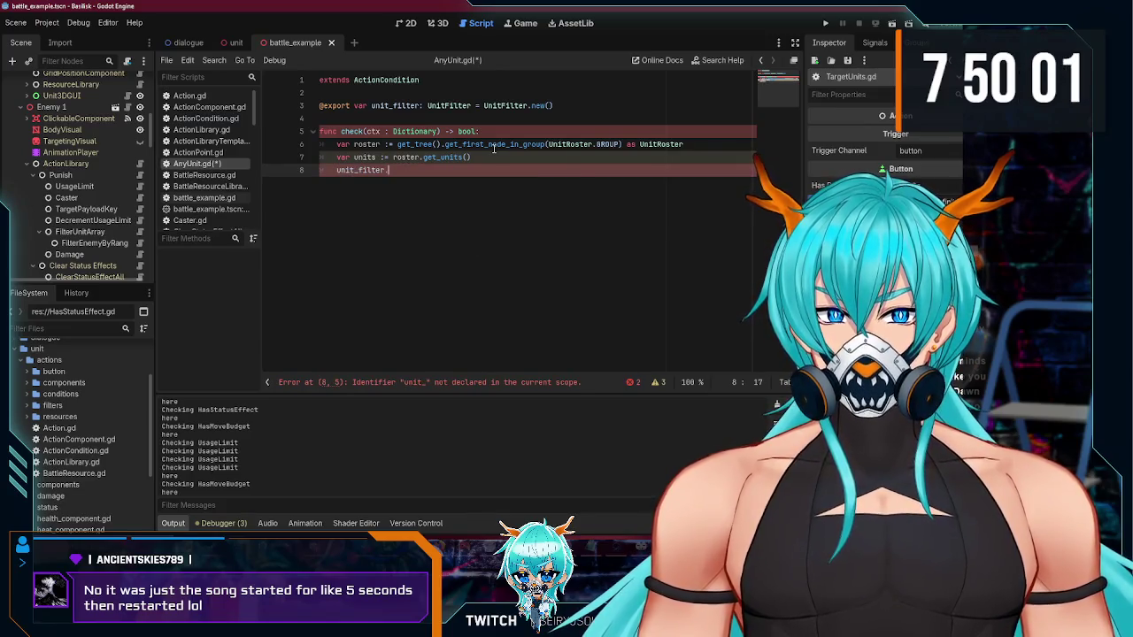
key("Down")
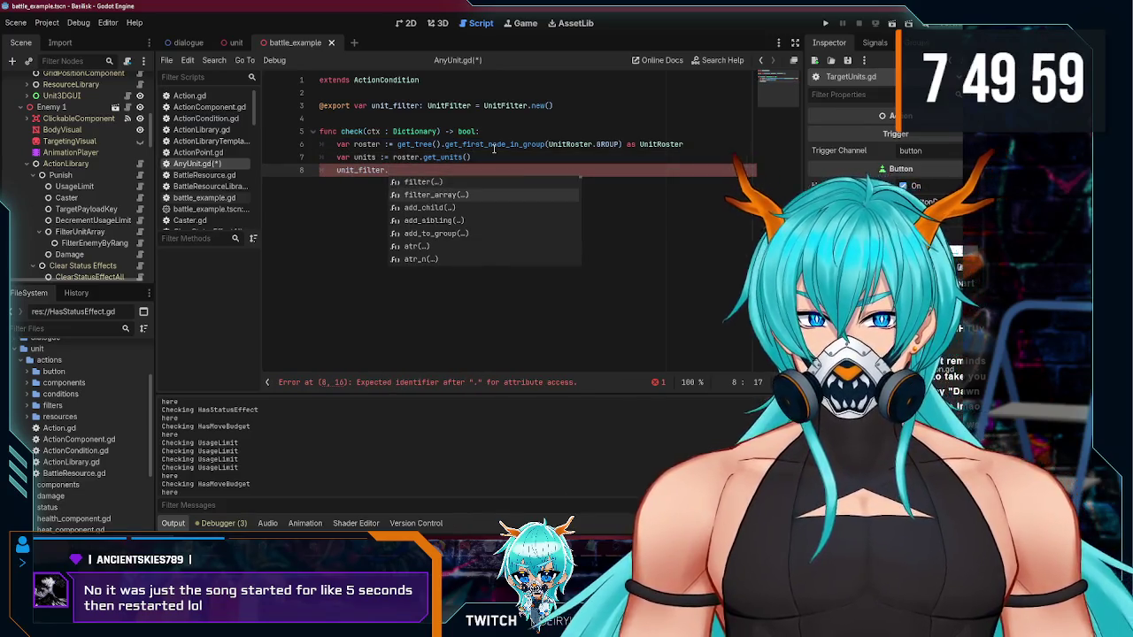
key("Return")
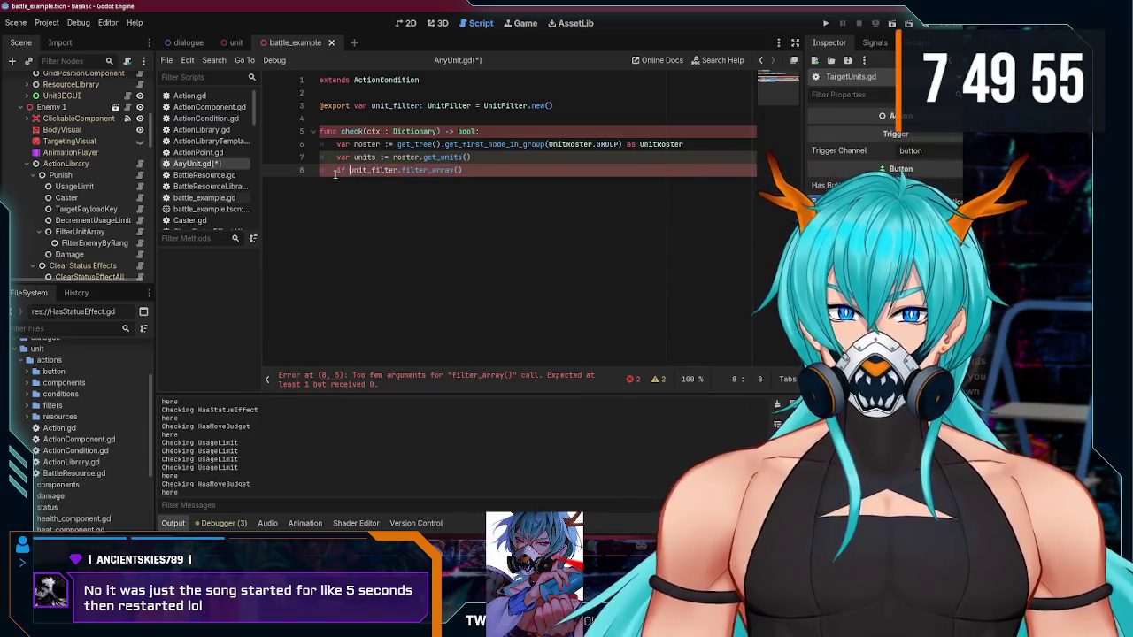
left_click(465, 170)
left_click(462, 170)
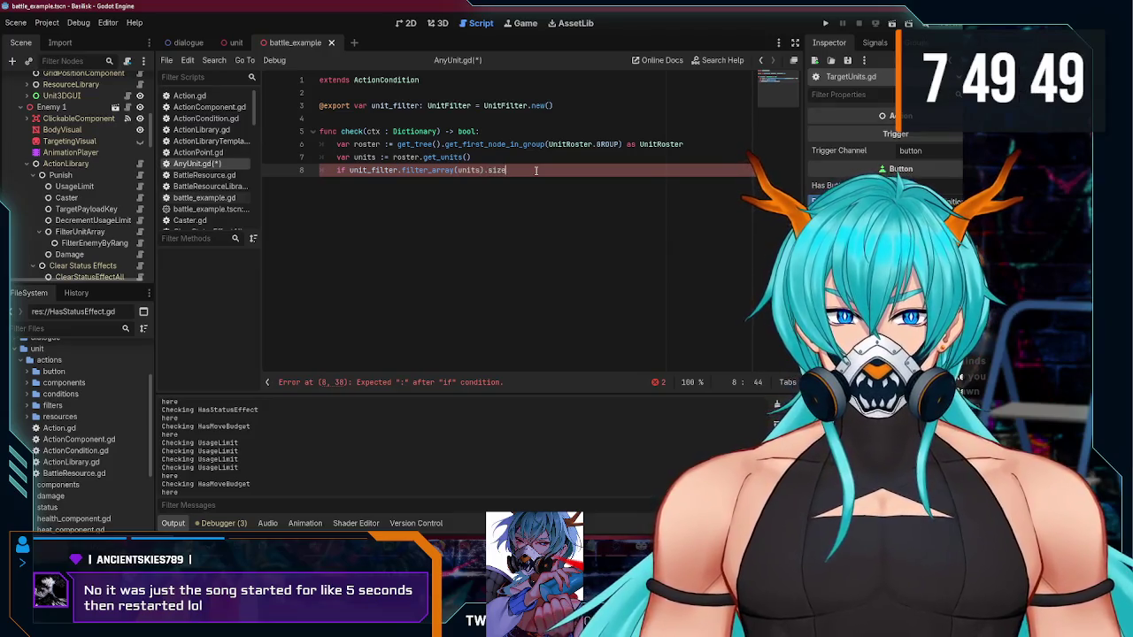
key("Return")
type("> 0")
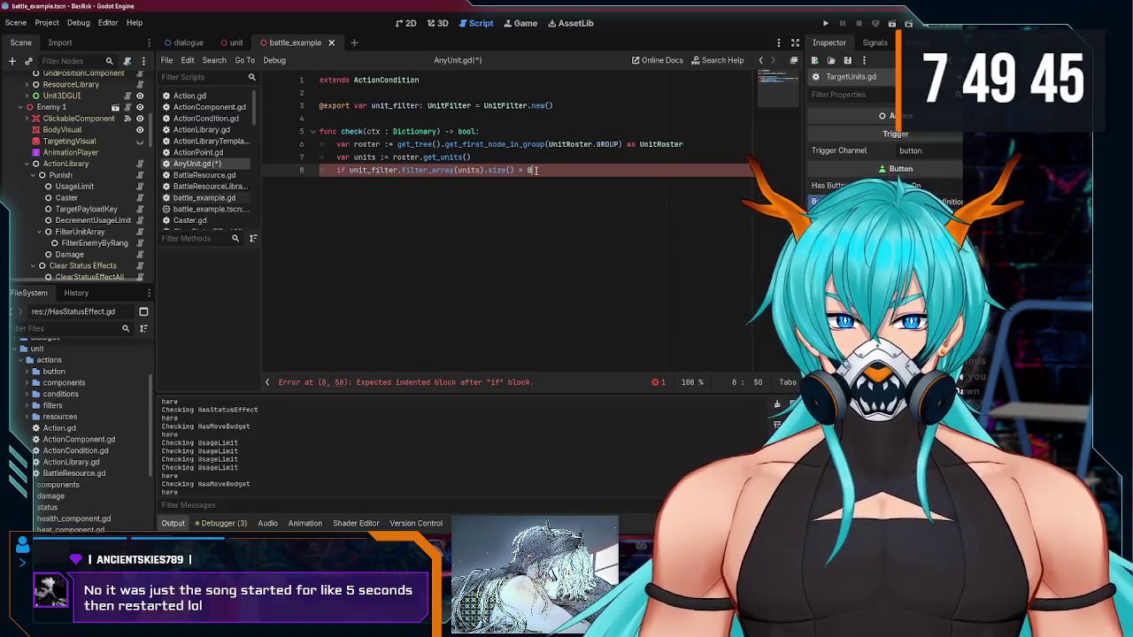
key("BackSpace")
type("return")
key("ctrl+s")
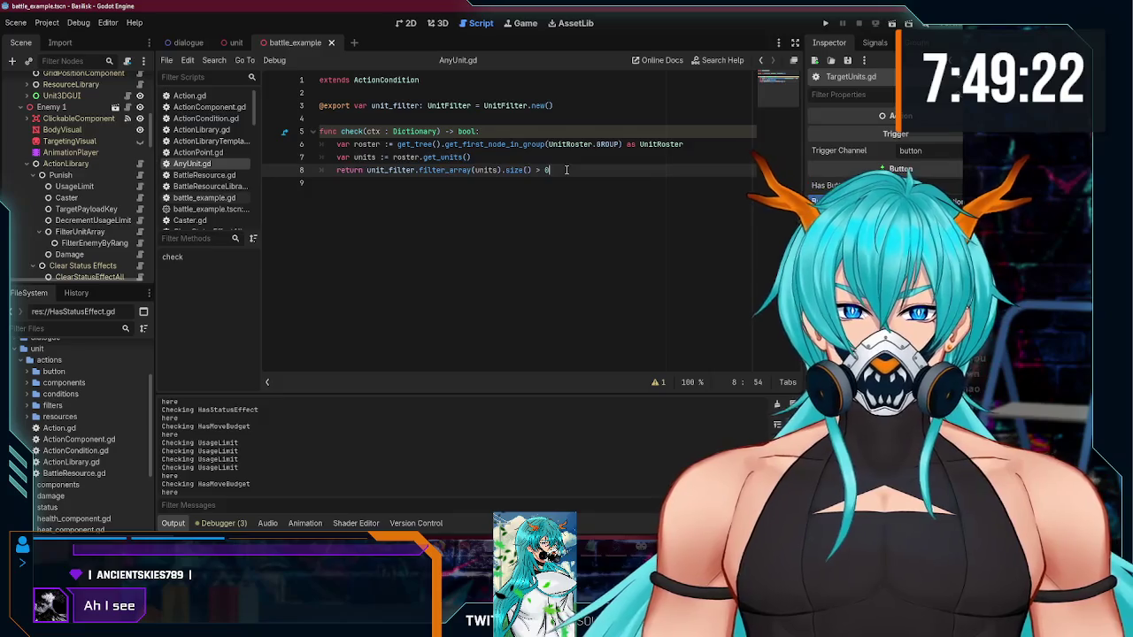
Step: Rename check's ctx parameter to _ctx to clear the unused-parameter warning, and save
left_click(351, 132)
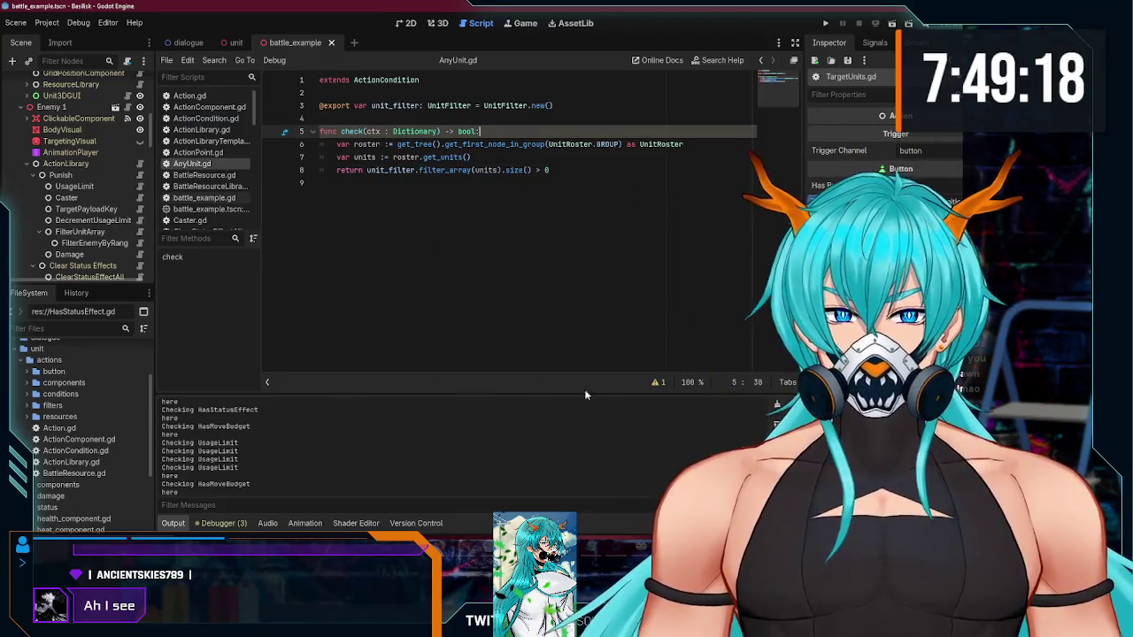
left_click(659, 382)
left_click(659, 333)
type("_")
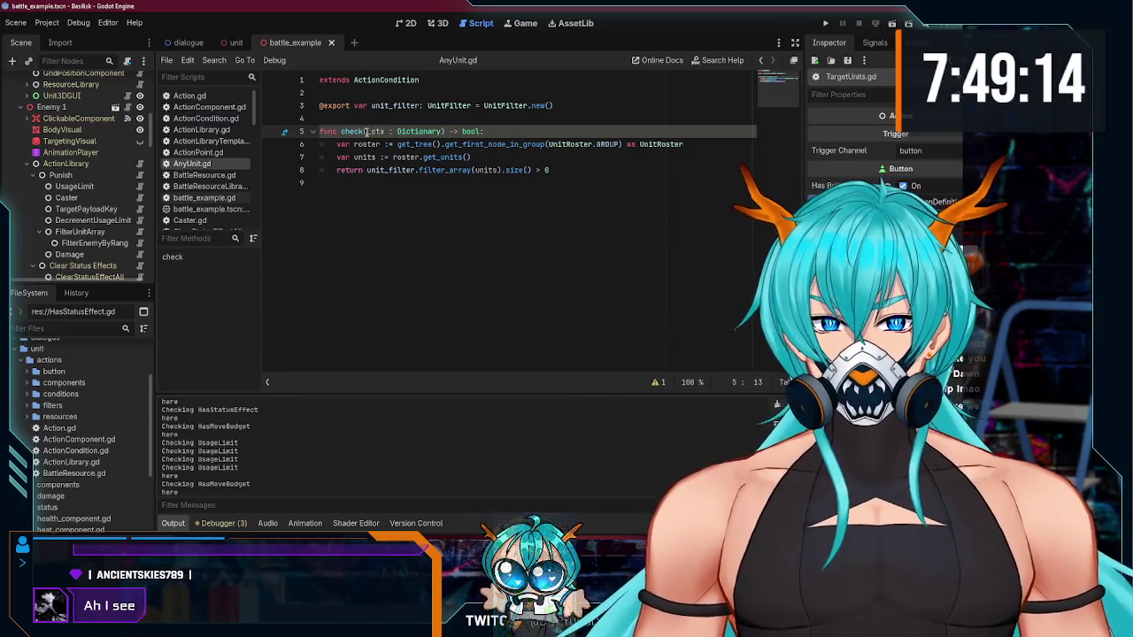
key("ctrl+s")
left_click(519, 159)
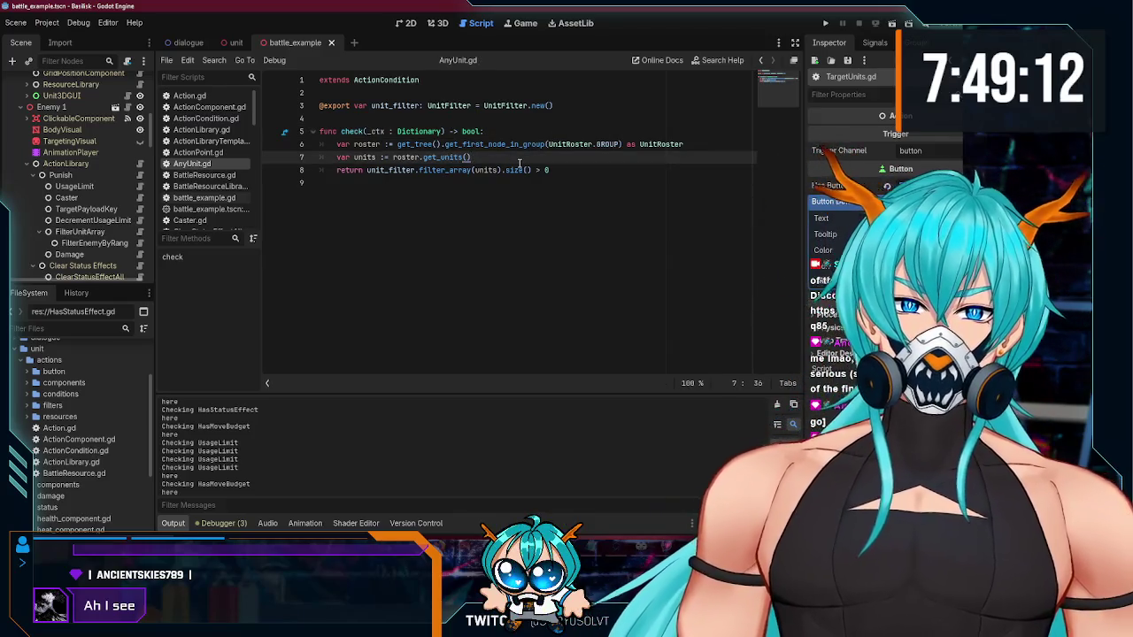
left_click(559, 170)
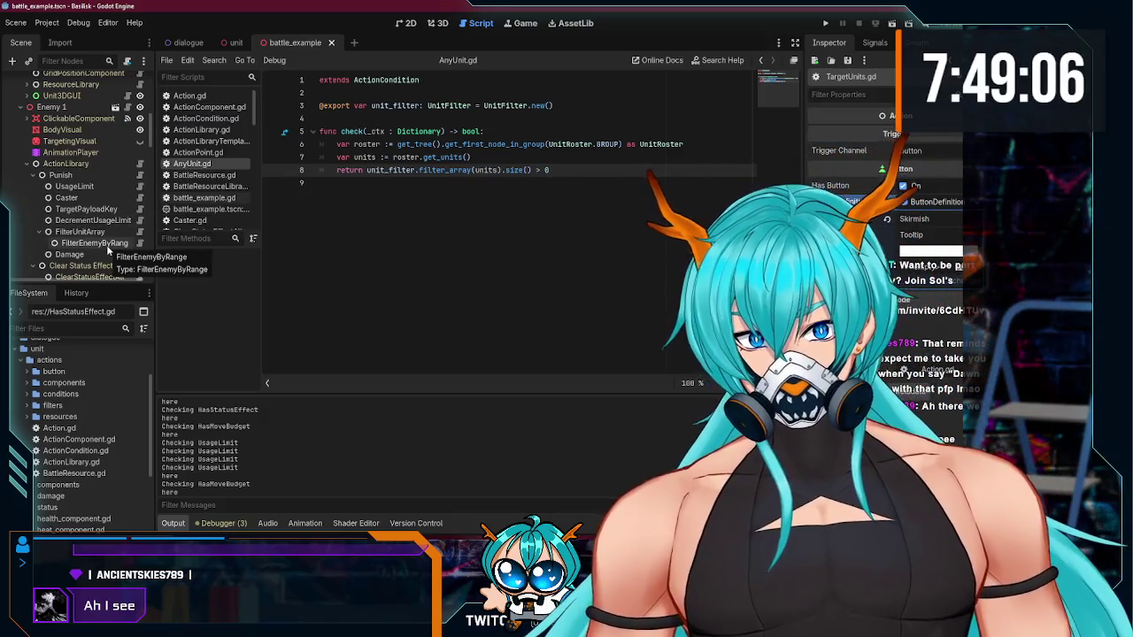
Step: Add 'class_name AnyUnit' below the extends line, save, and select the Punish node
left_click(76, 177)
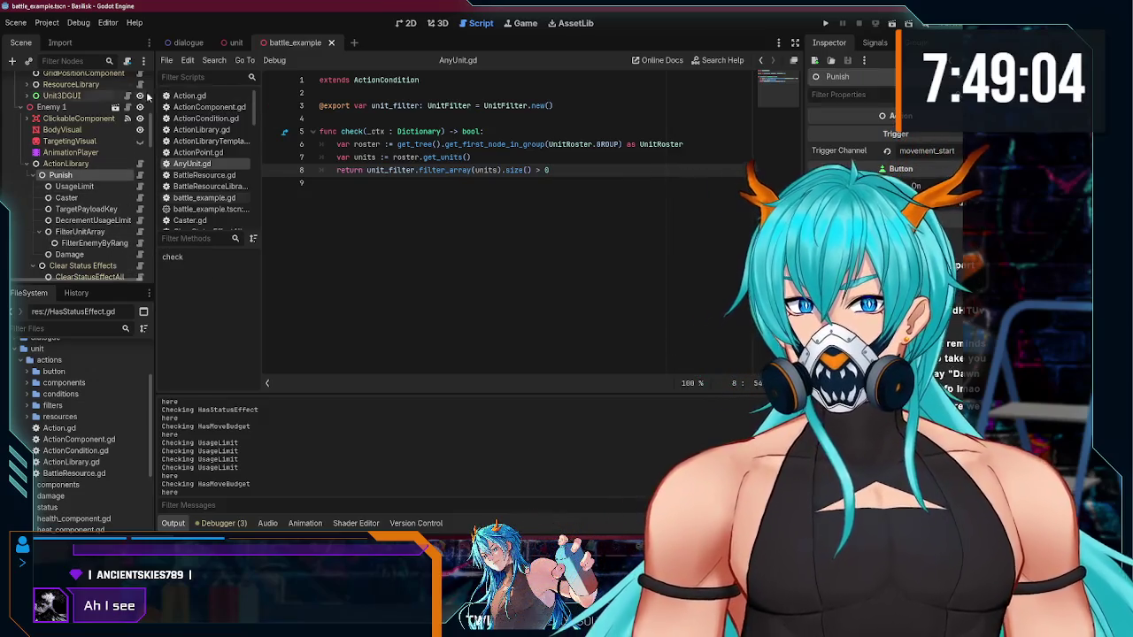
left_click(441, 79)
key("Return")
type("class_name AnyUnit")
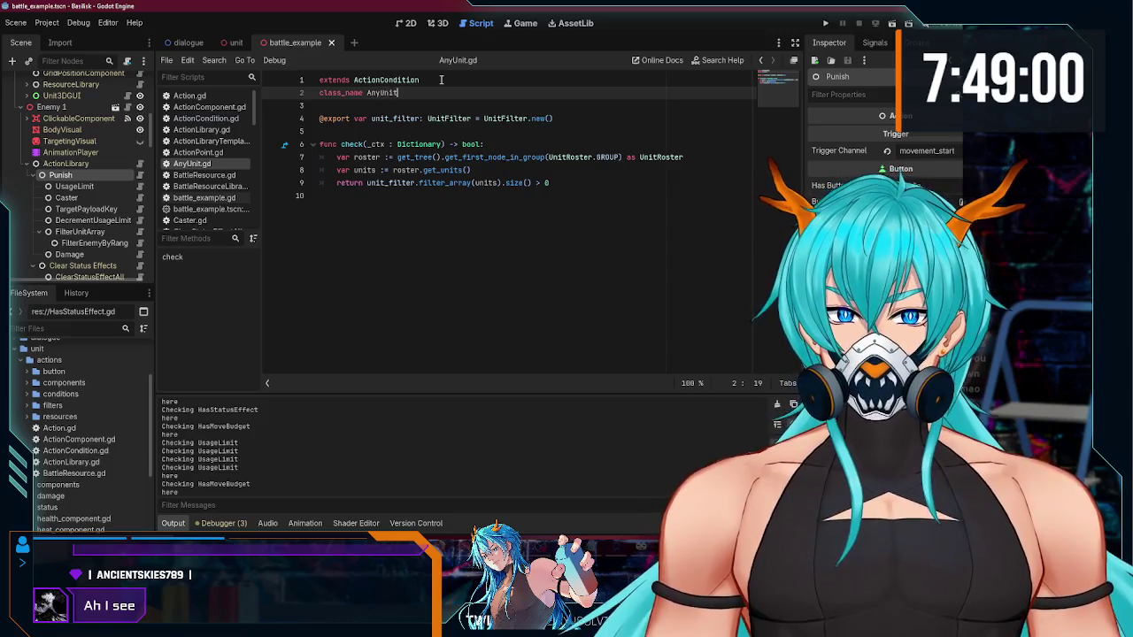
key("ctrl+s")
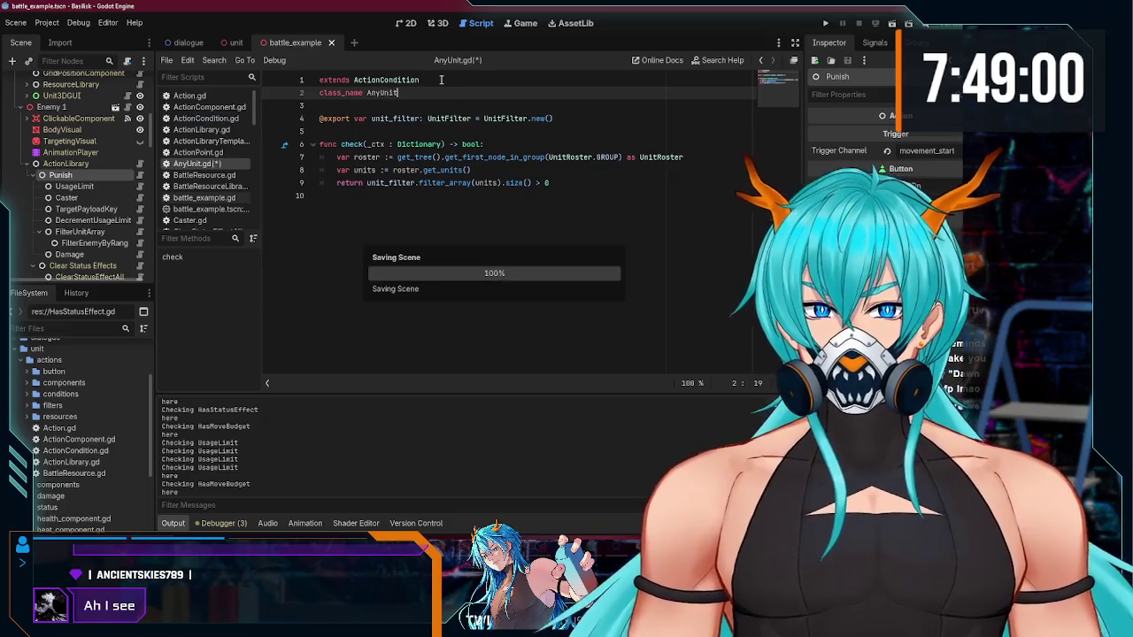
left_click(73, 185)
left_click(71, 176)
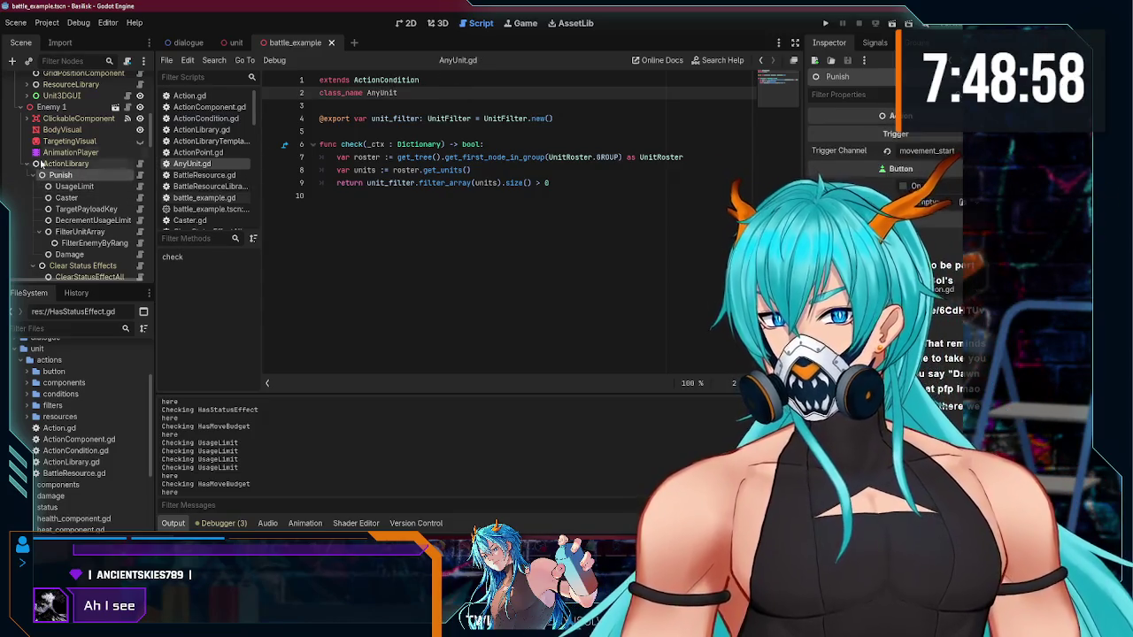
left_click(12, 61)
Step: Add an AnyUnit node after UsageLimit under Punish with Unit Filter set to FilterEnemyByRange
type("any")
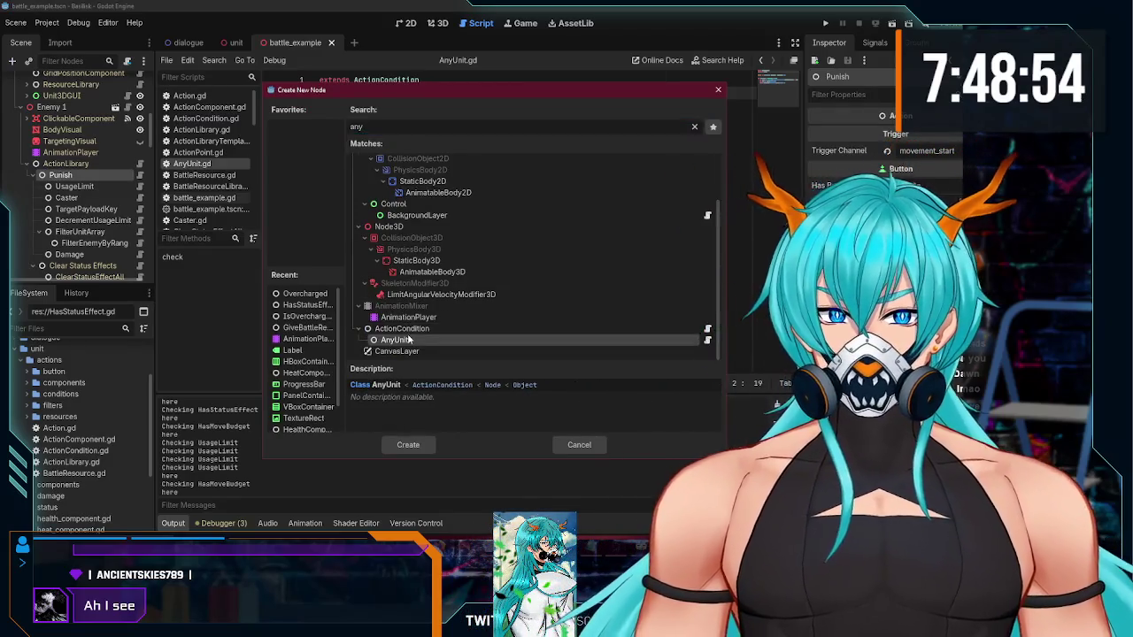
key("Return")
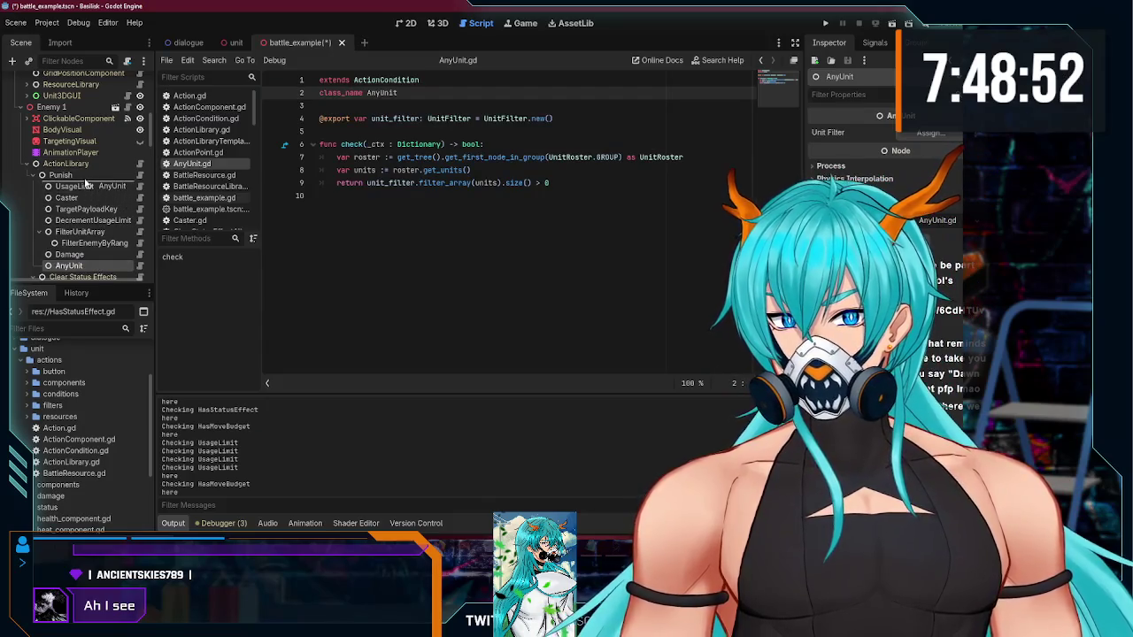
left_click_drag(86, 184, 86, 181)
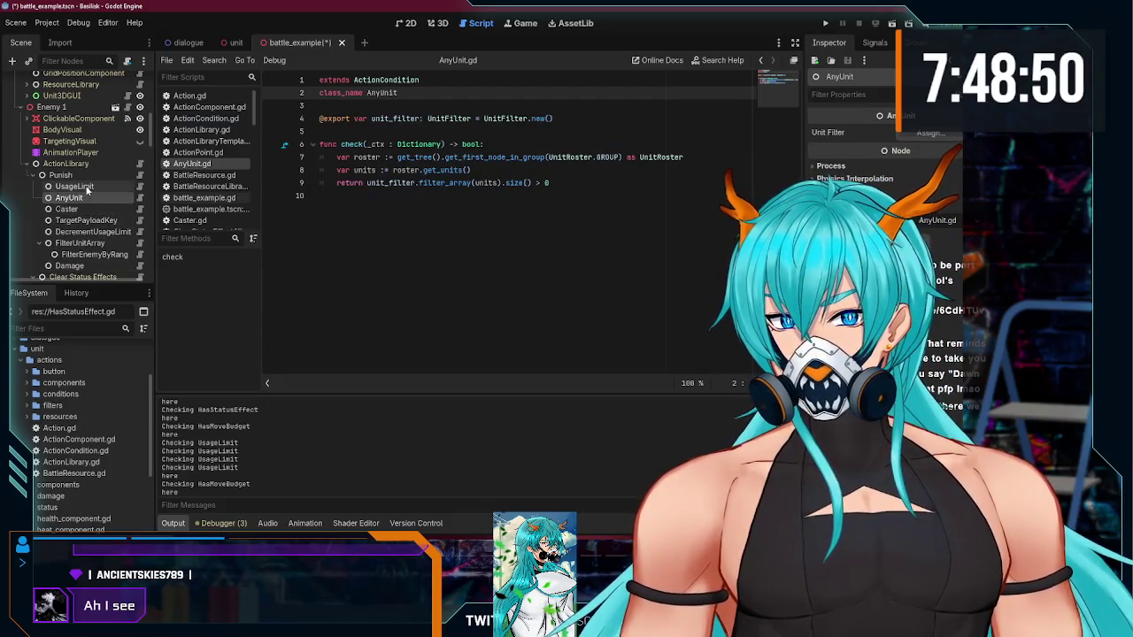
scroll(88, 187, "down", 1)
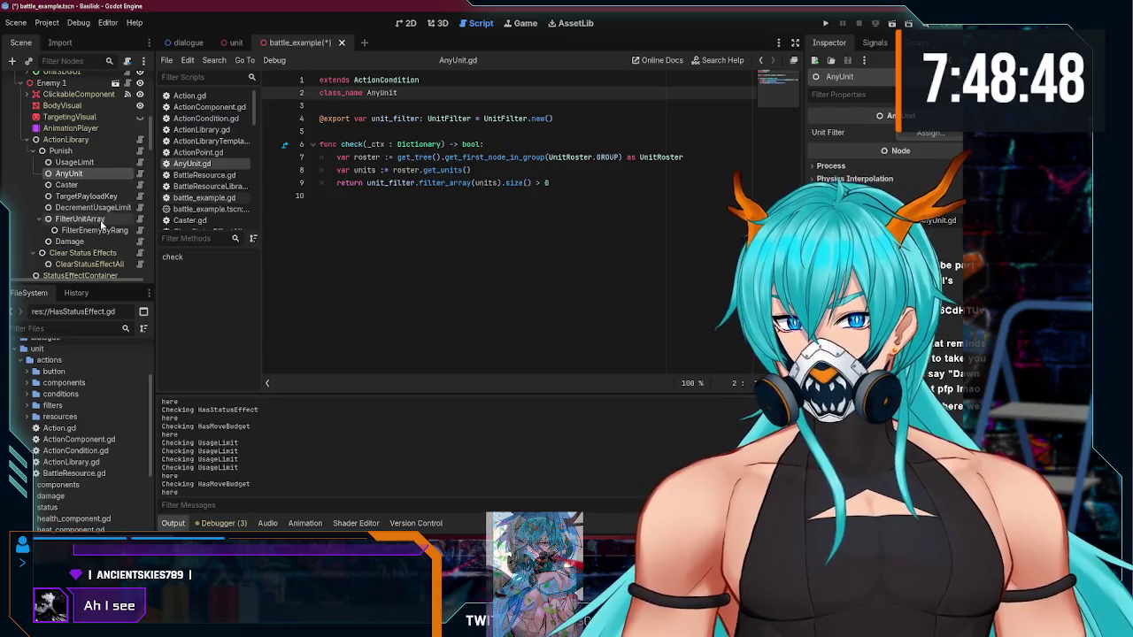
left_click(931, 133)
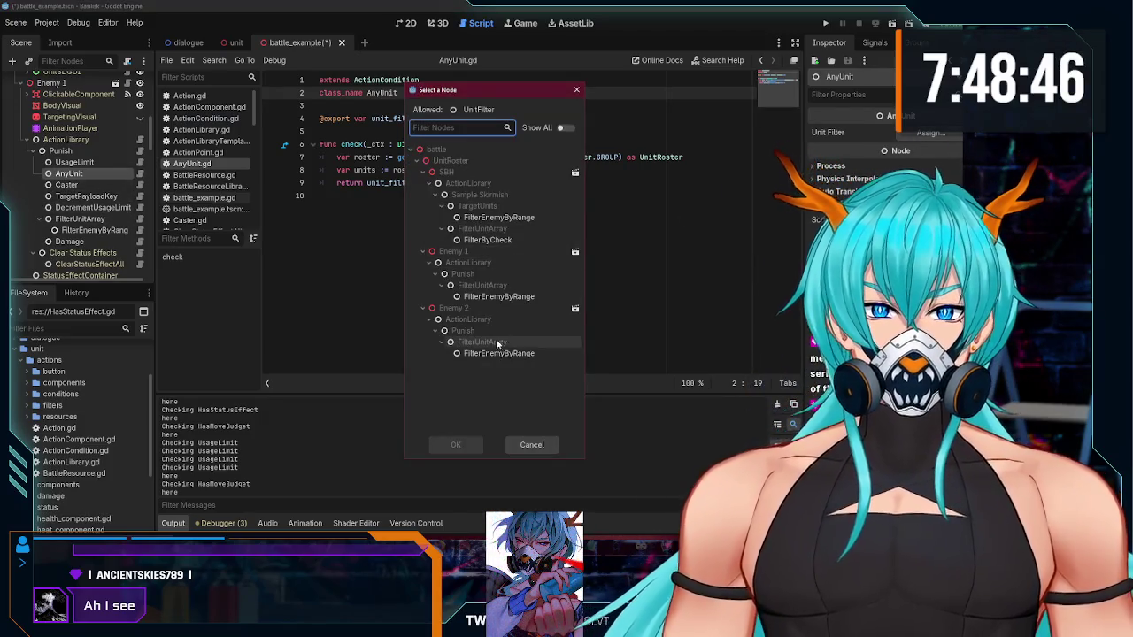
left_click(499, 297)
double_click(498, 297)
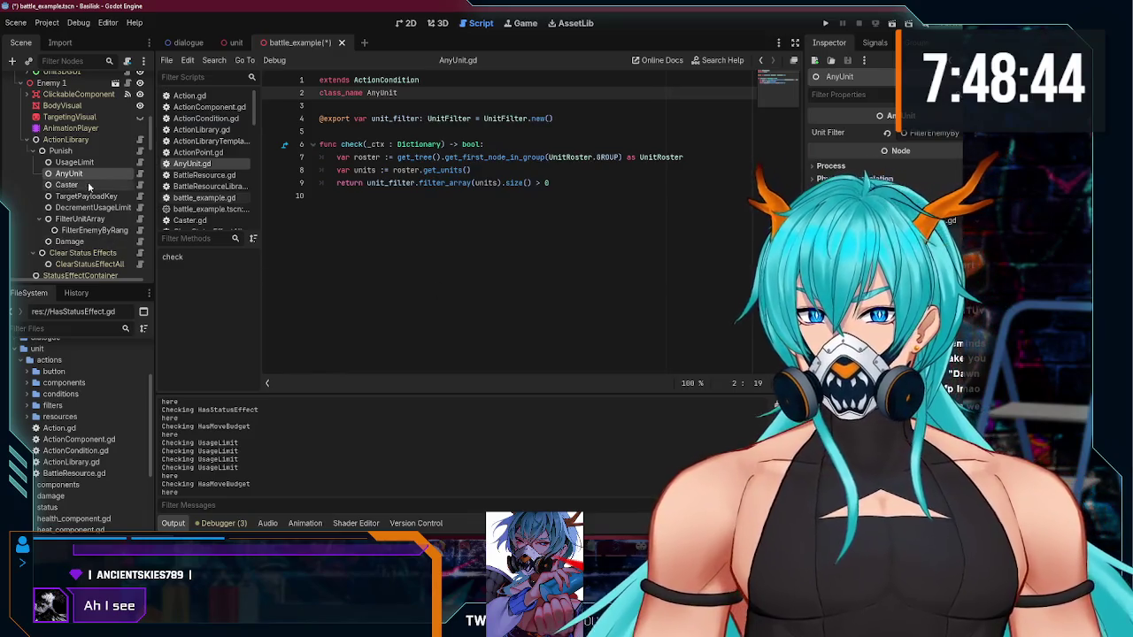
Step: Save the scene and select the other unit's Punish node
key("ctrl+s")
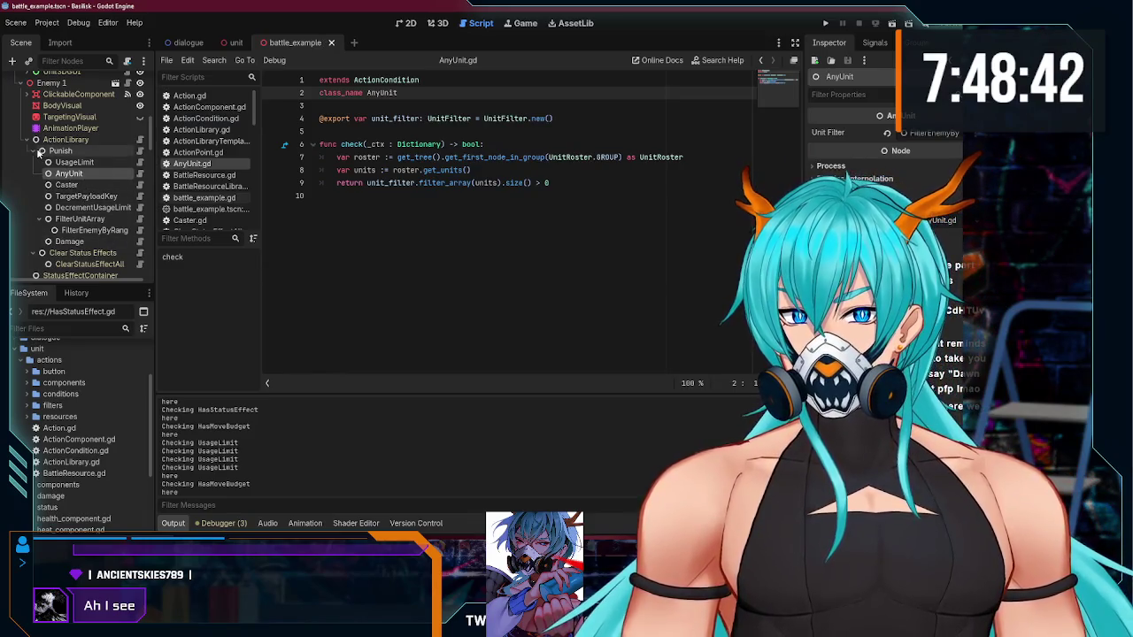
scroll(71, 177, "down", 5)
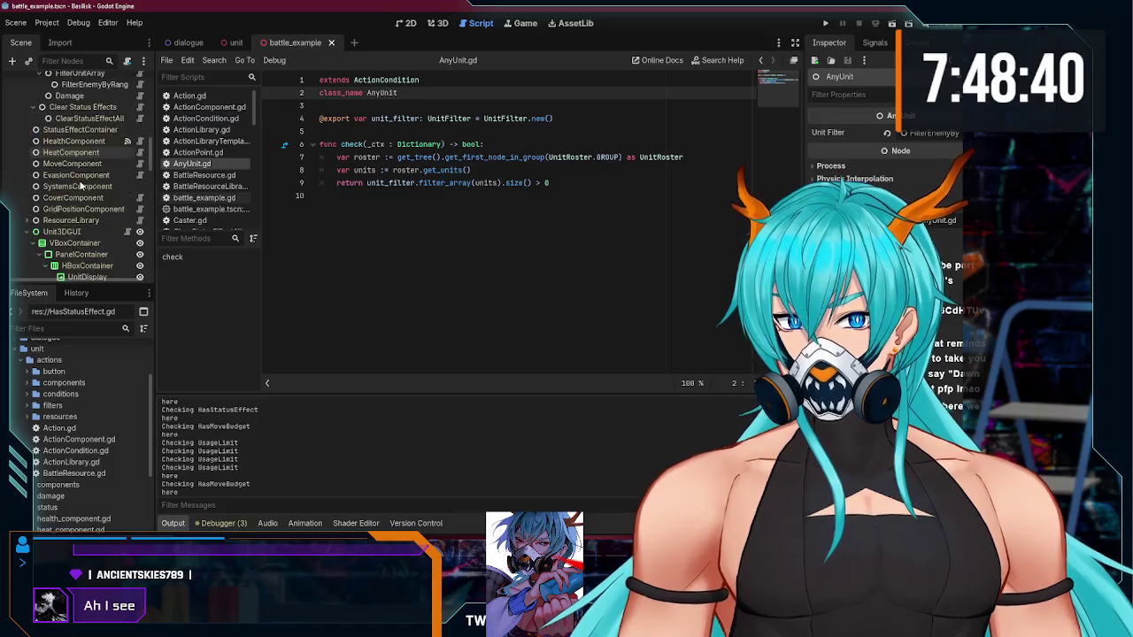
scroll(80, 185, "up", 4)
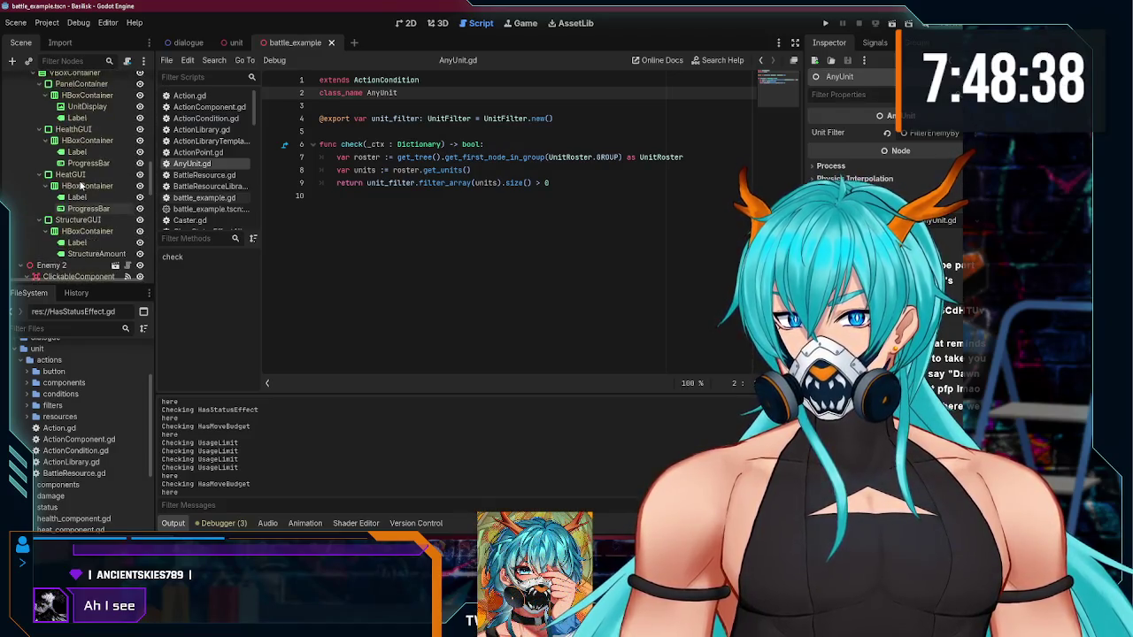
scroll(80, 185, "up", 5)
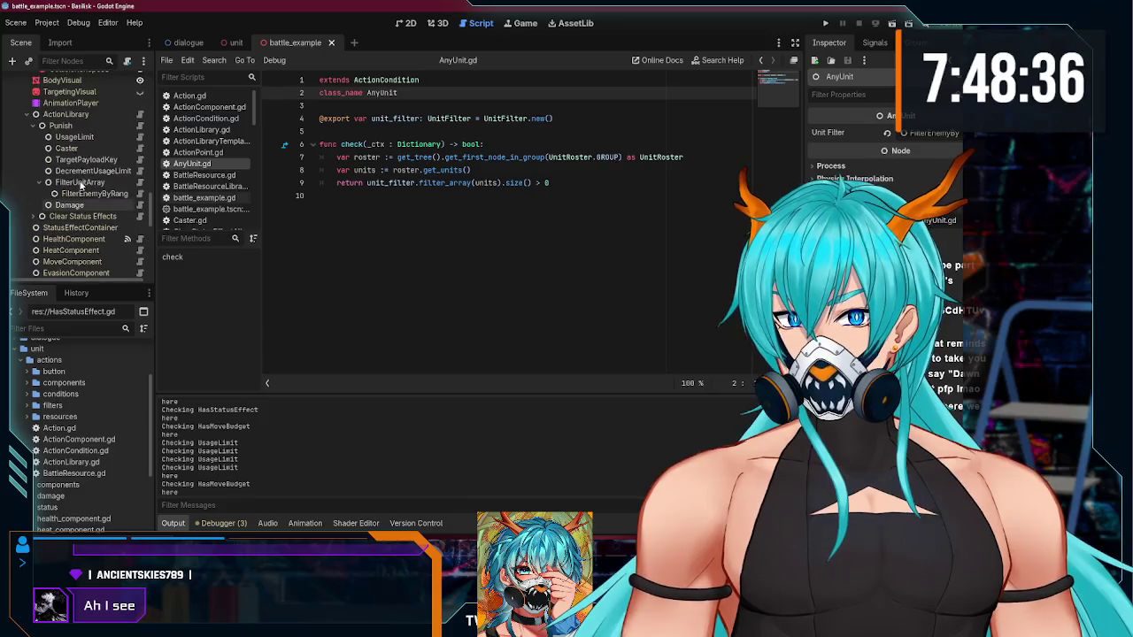
left_click(60, 125)
Step: Add an AnyUnit child after UsageLimit under this Punish, filtering with FilterEnemyByRange
left_click(13, 60)
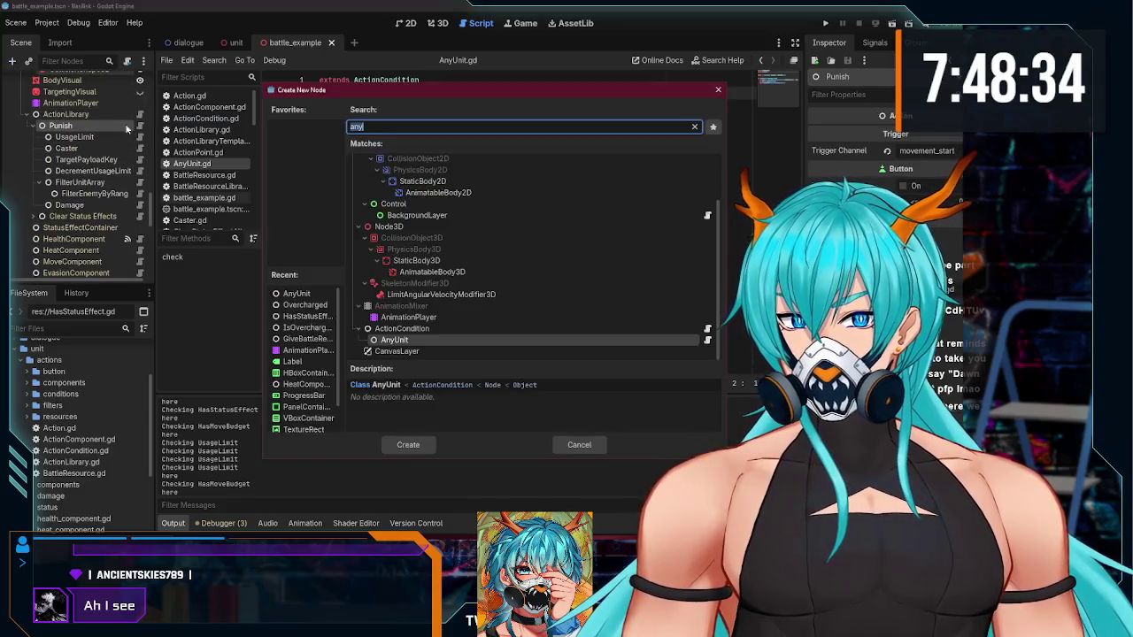
double_click(413, 341)
left_click_drag(83, 218, 84, 150)
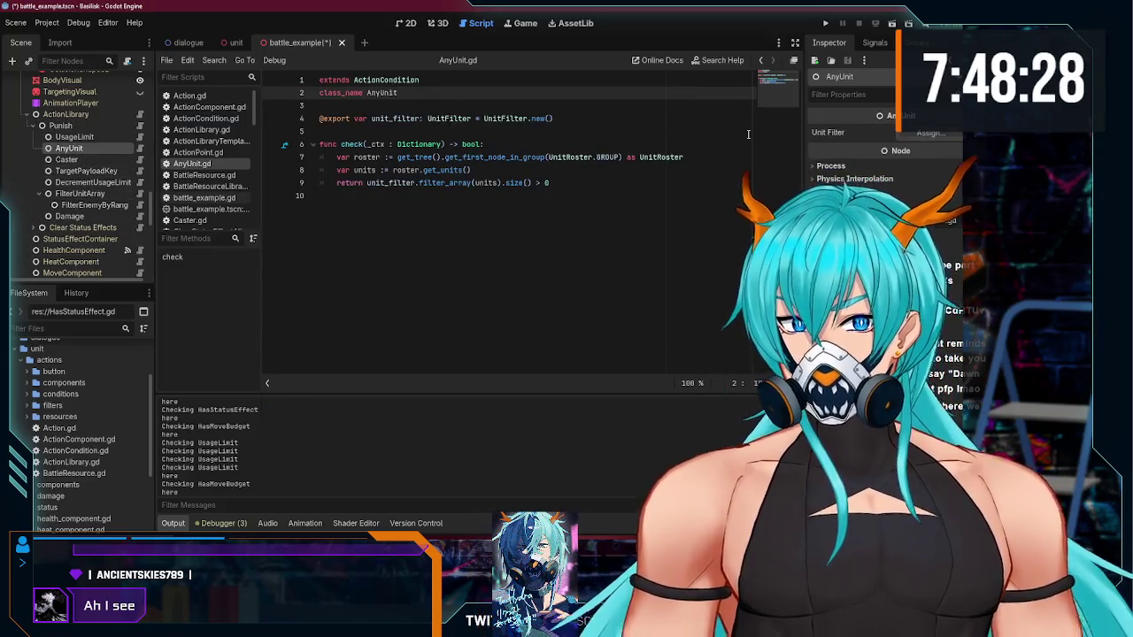
left_click(922, 134)
double_click(498, 353)
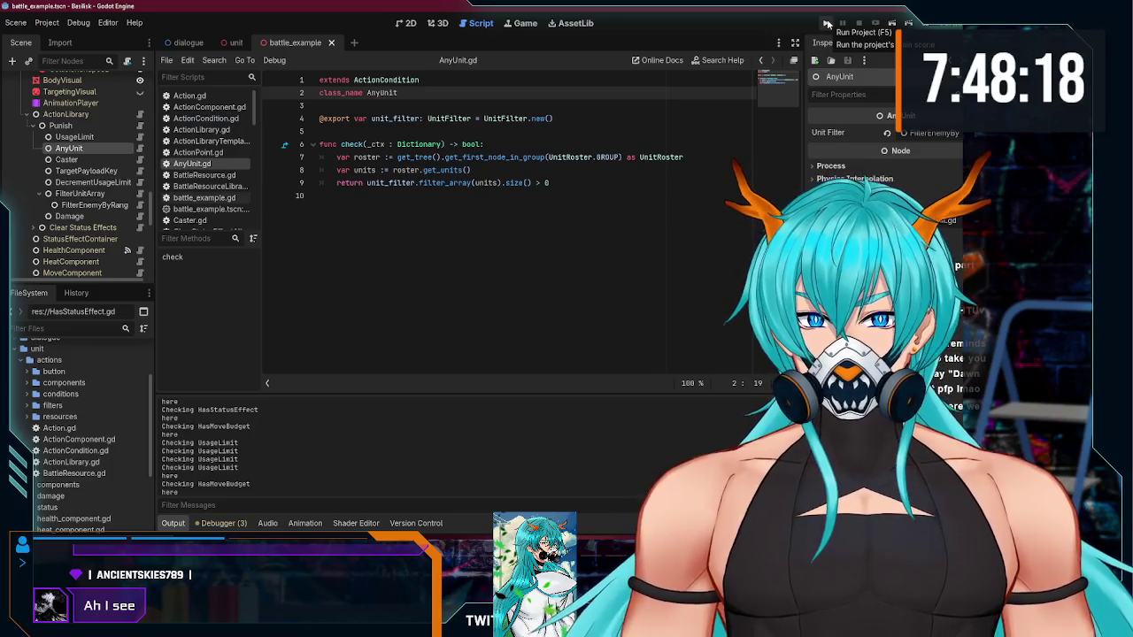
Step: Run the game and move SBH to tiles on the left and right
left_click(828, 24)
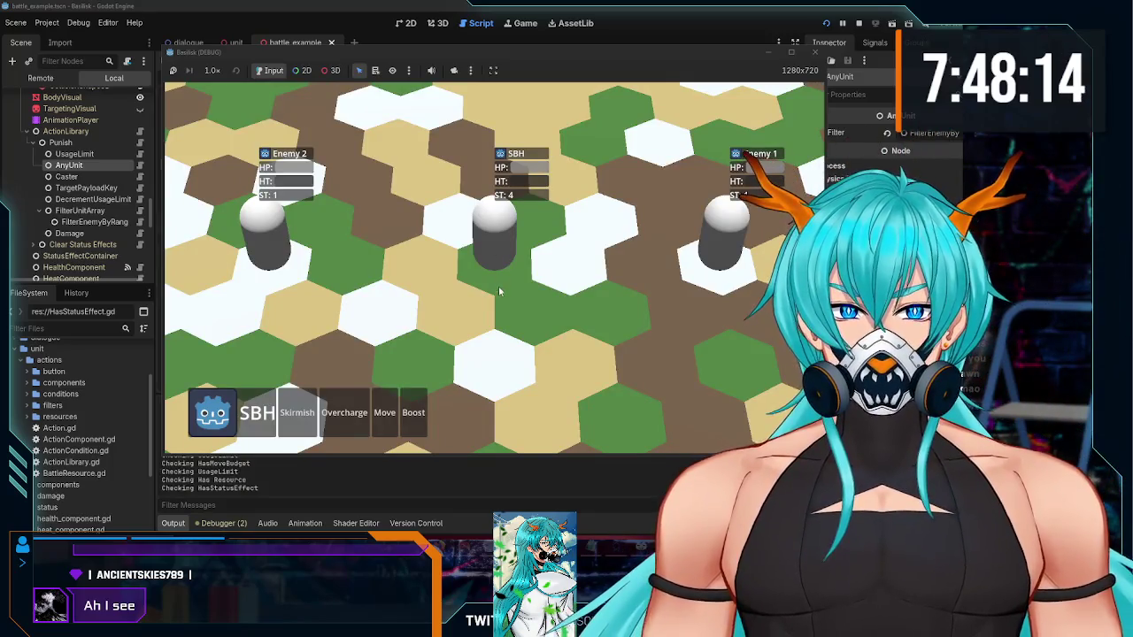
left_click(385, 413)
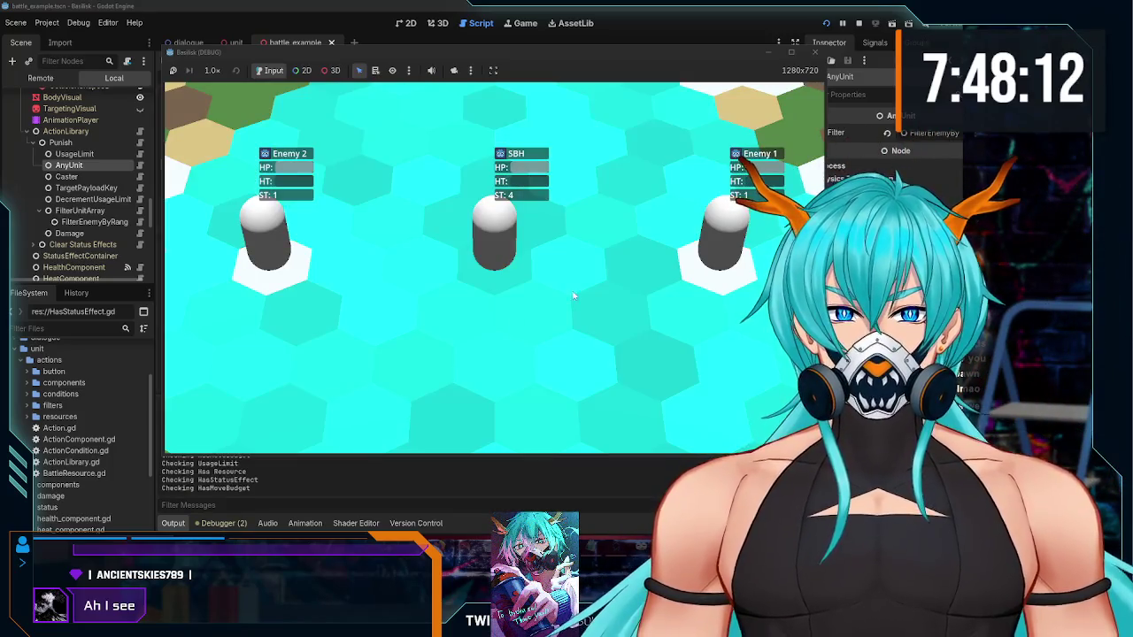
left_click(632, 264)
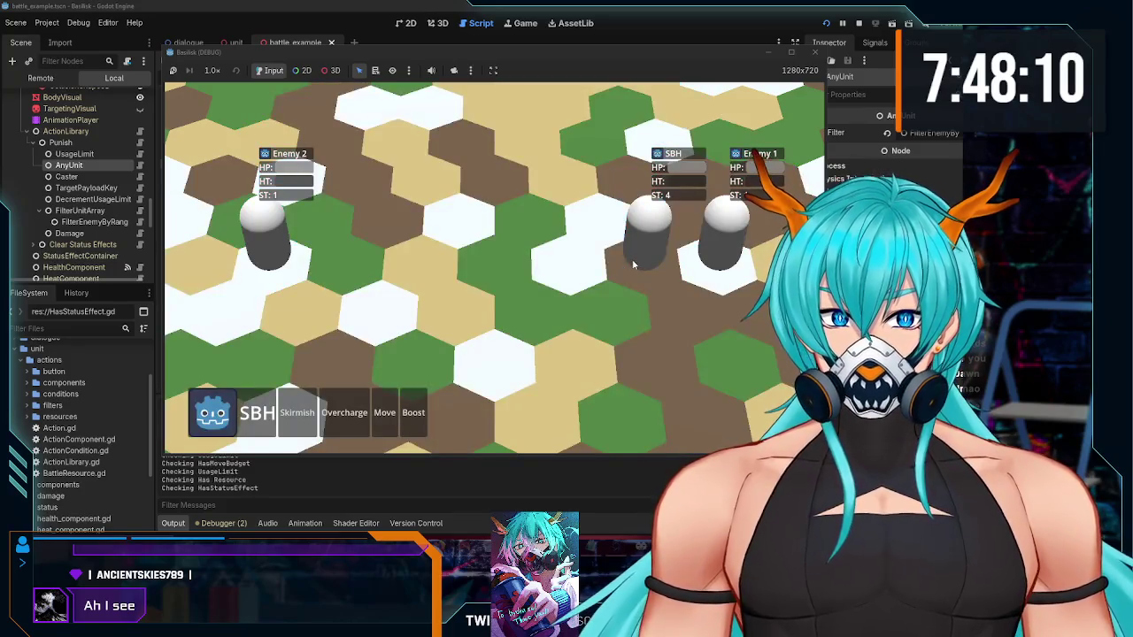
left_click(384, 432)
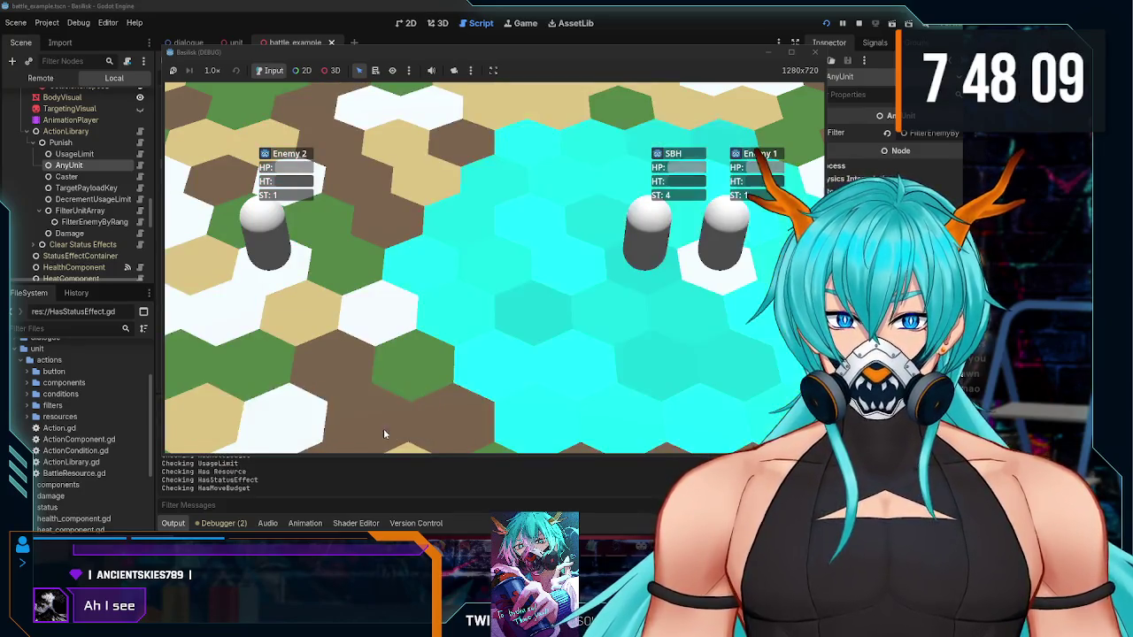
left_click(500, 278)
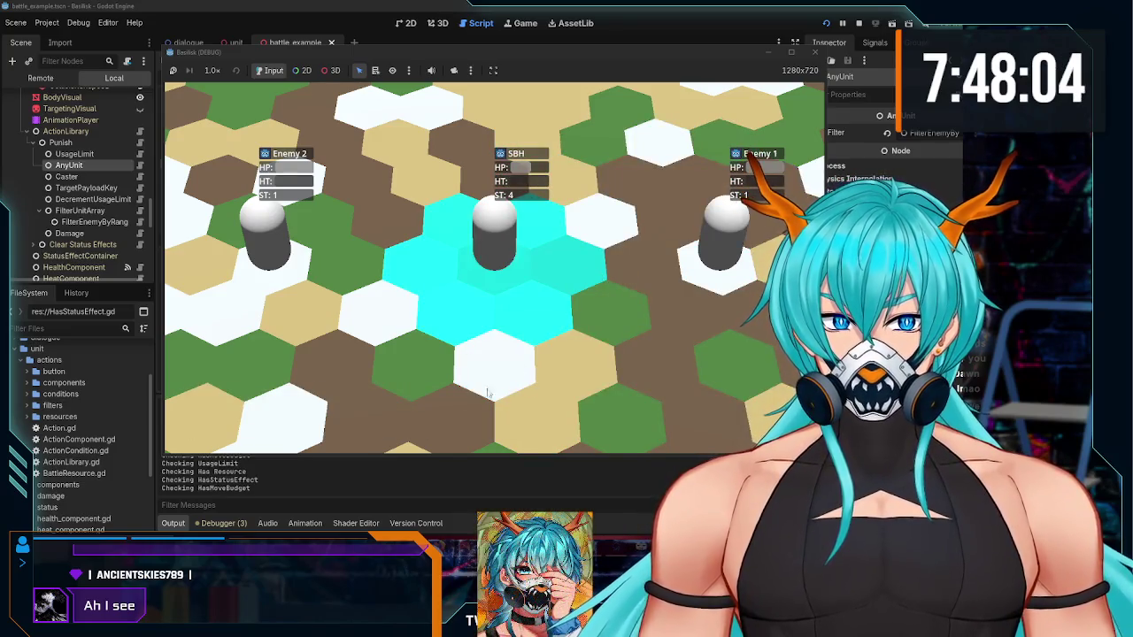
left_click(569, 280)
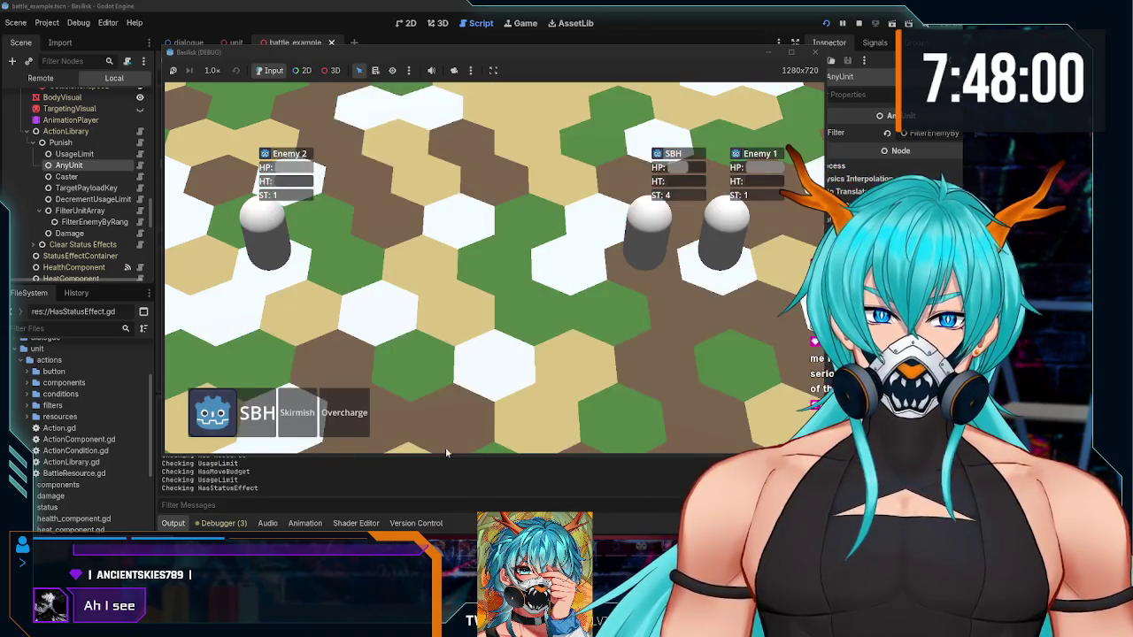
Step: Use SBH's Boost, attack Enemy 2 with Skirmish, then stop the game
left_click(347, 412)
left_click(485, 272)
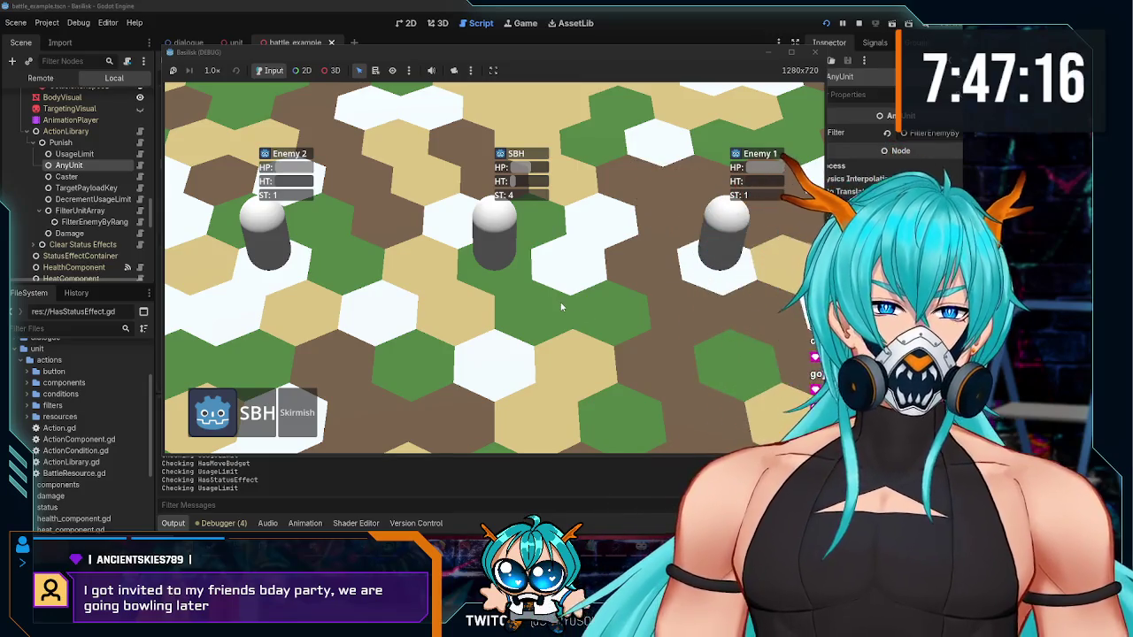
left_click(298, 413)
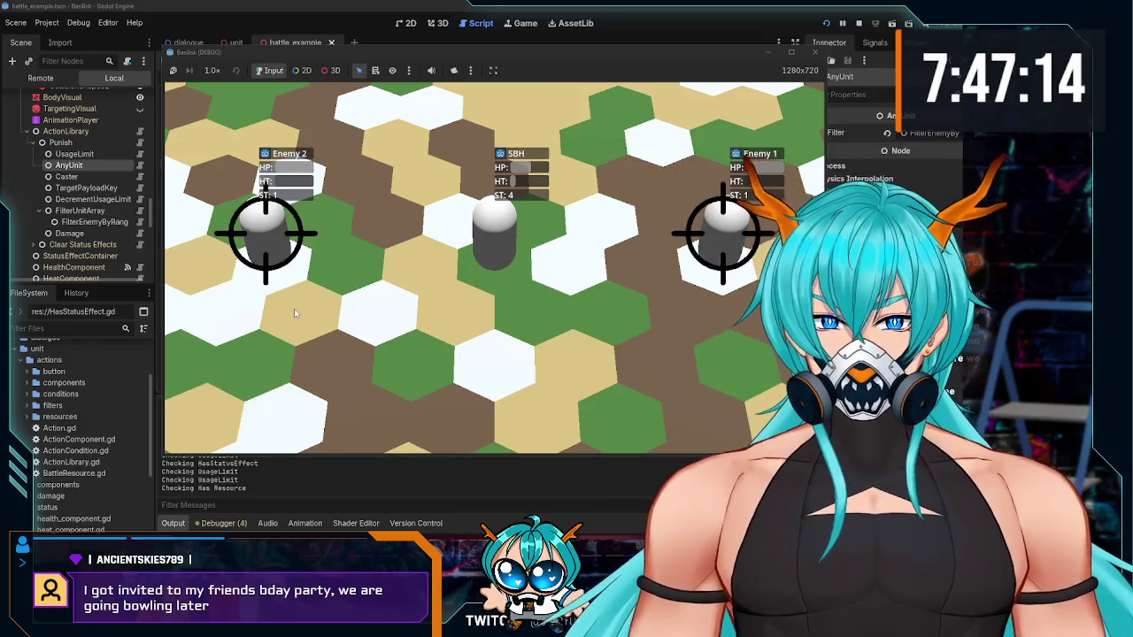
left_click(270, 234)
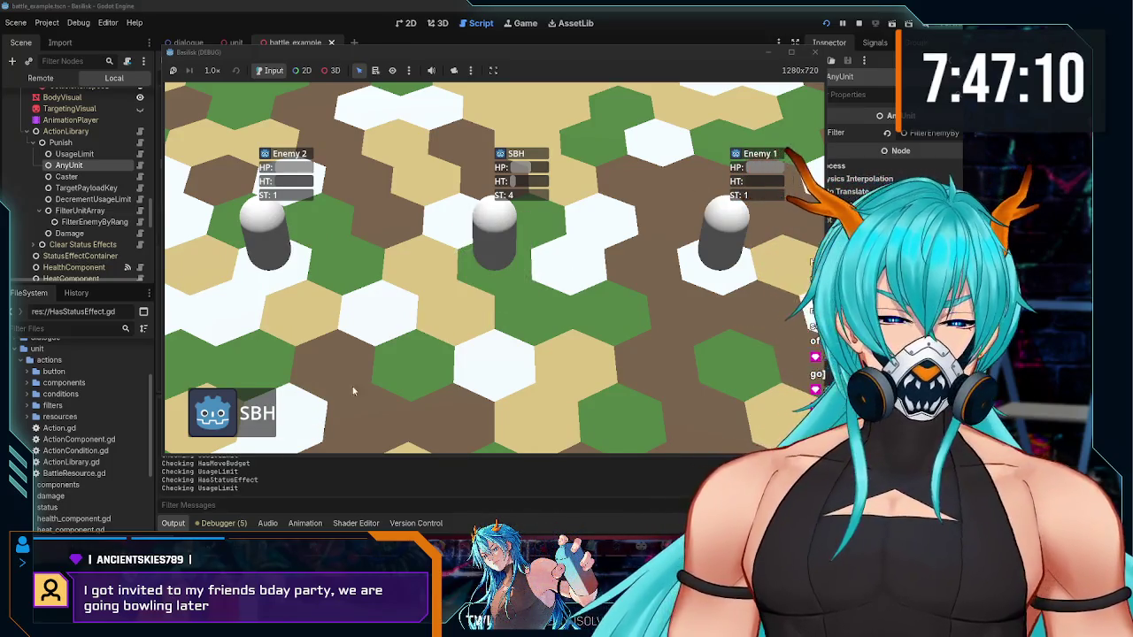
left_click(815, 51)
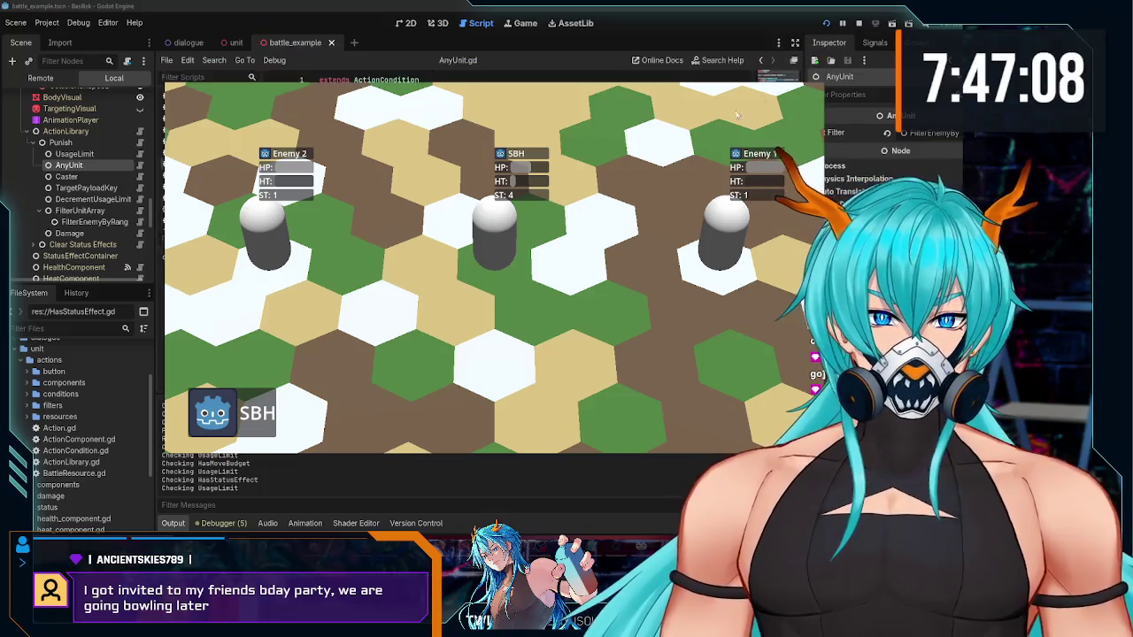
Step: Save the scene and select the Punish action node under ActionLibrary
key("ctrl+s")
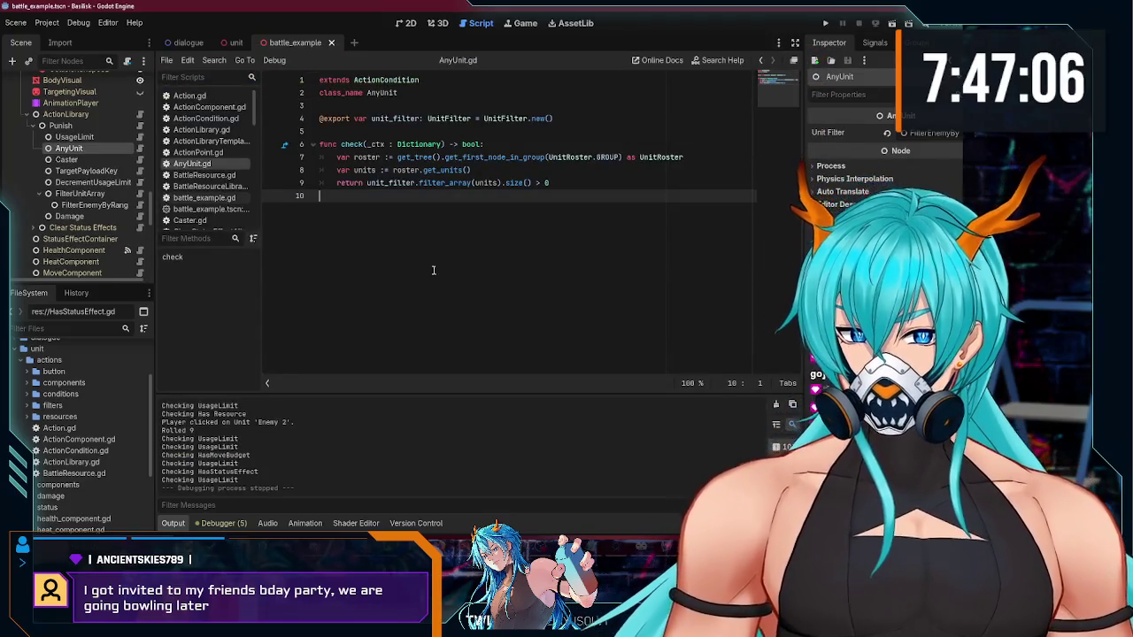
scroll(48, 221, "up", 3)
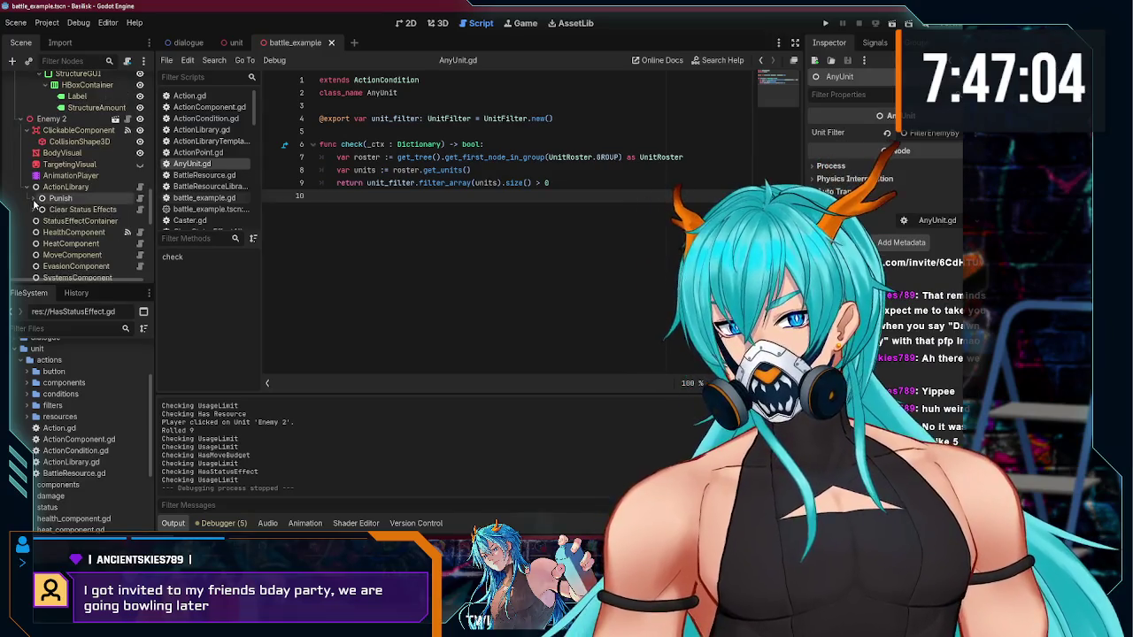
left_click(27, 188)
left_click(27, 186)
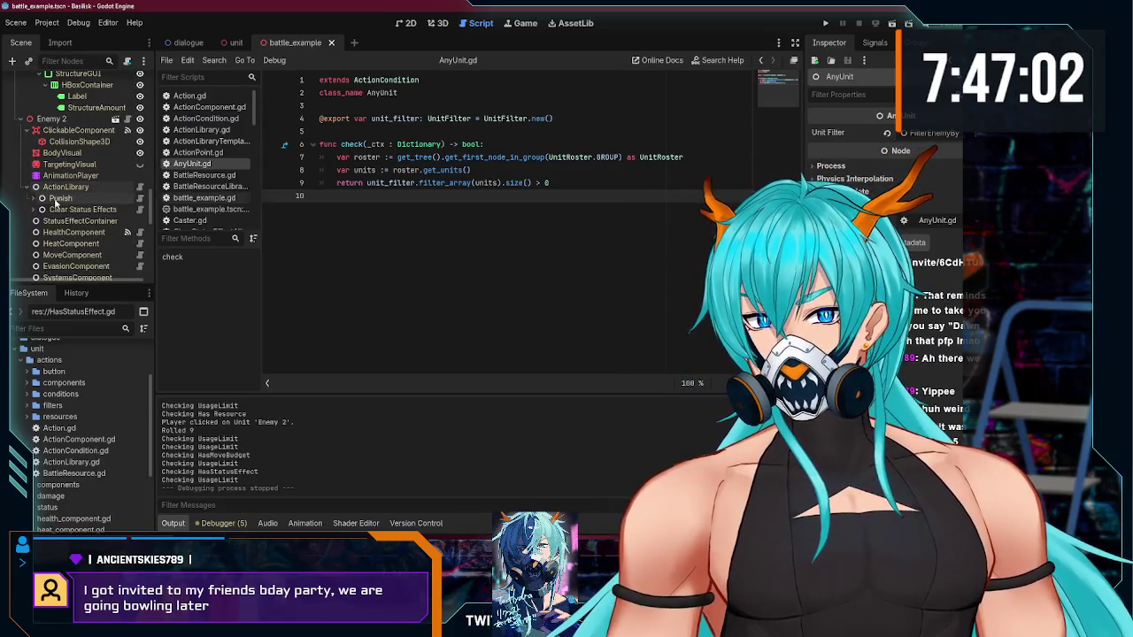
left_click(53, 199)
scroll(95, 217, "up", 1)
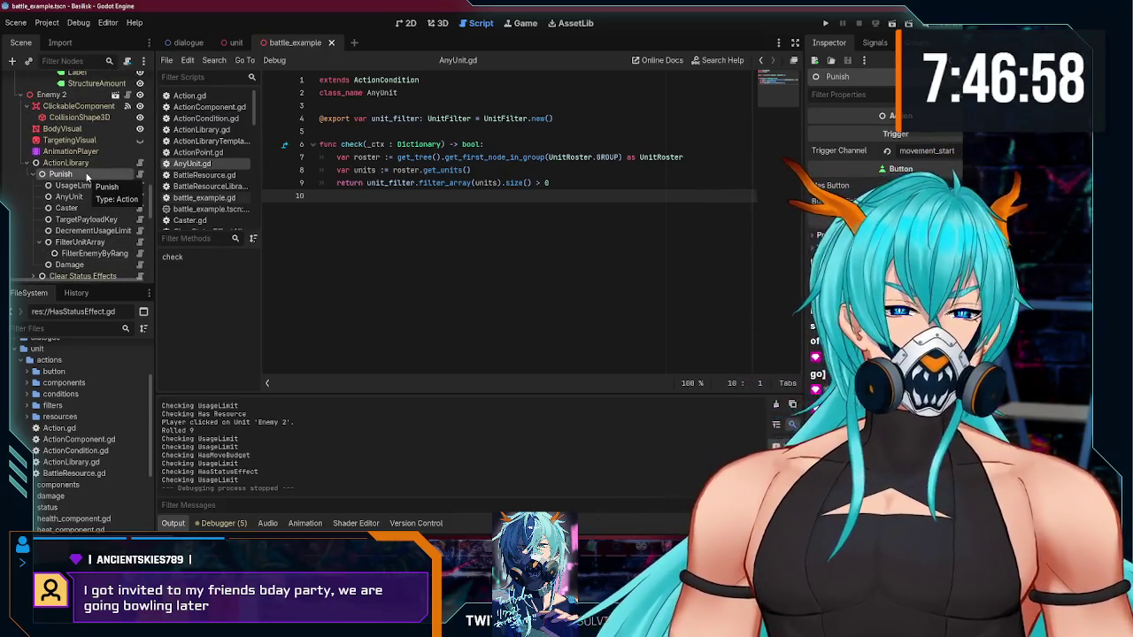
scroll(77, 221, "up", 1)
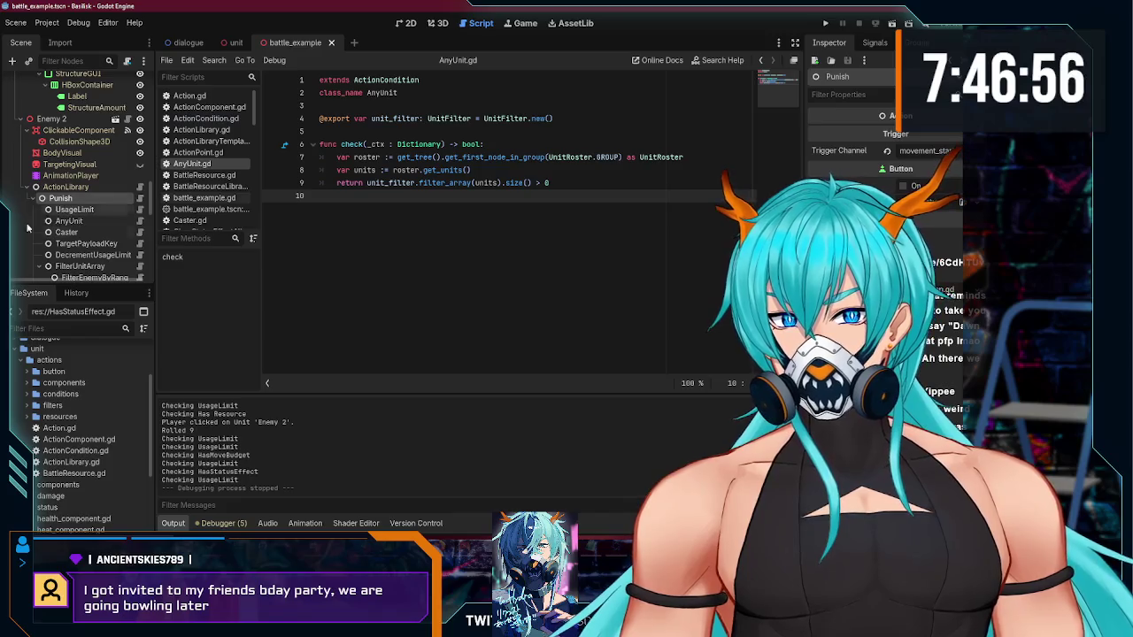
scroll(82, 213, "up", 1)
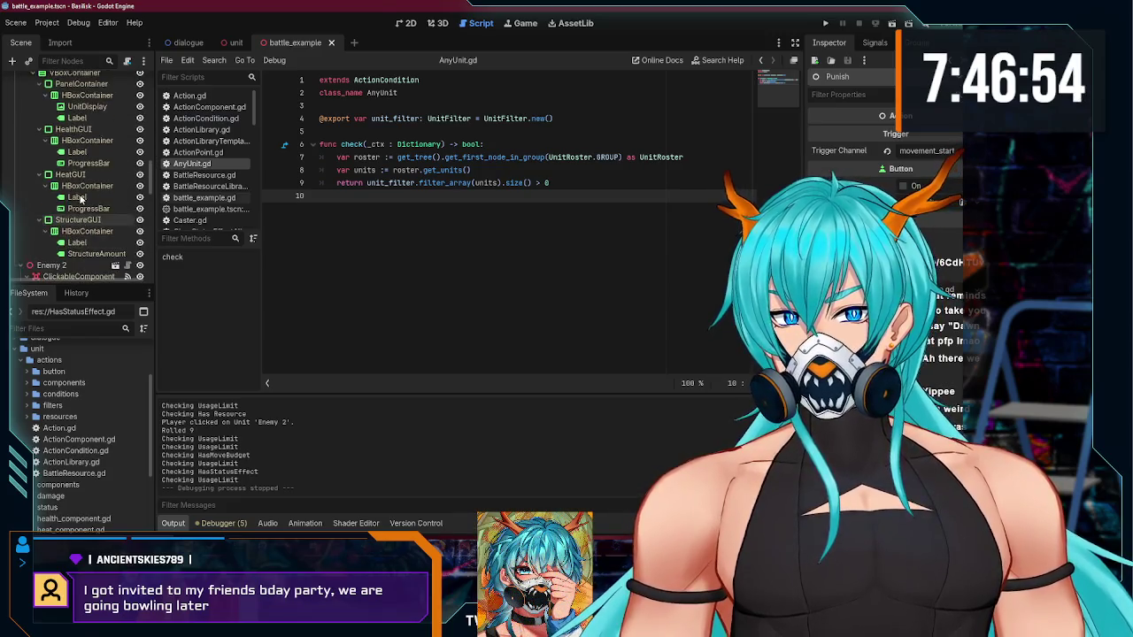
Step: Create a folder named 'prebuilt' inside res://unit/actions
right_click(37, 363)
mouse_move(153, 352)
left_click(233, 350)
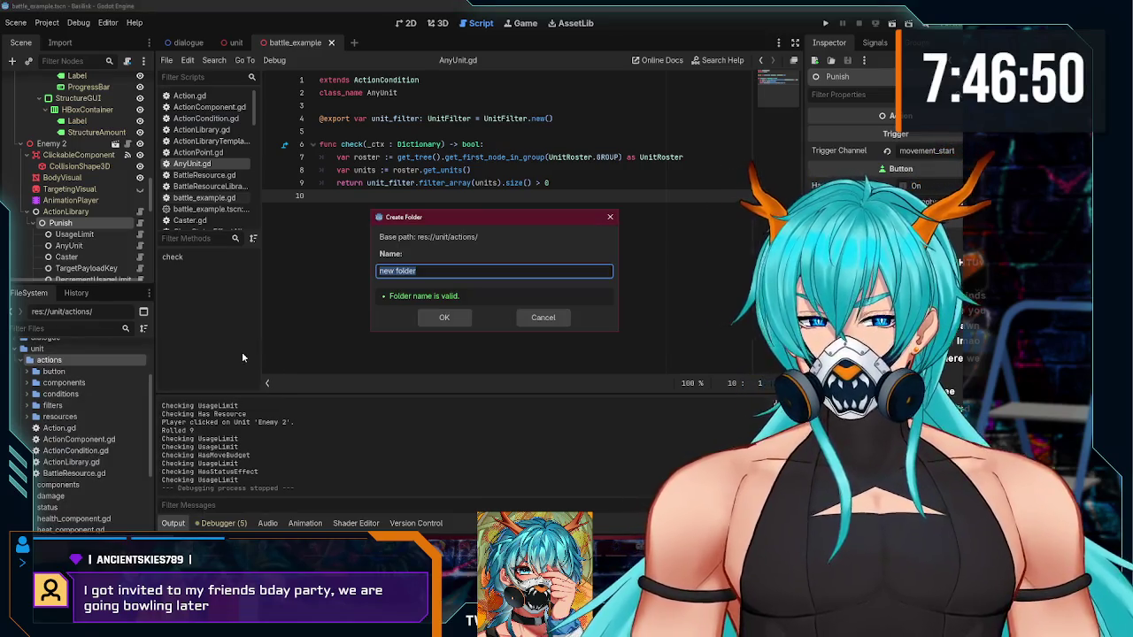
type("prebuilt")
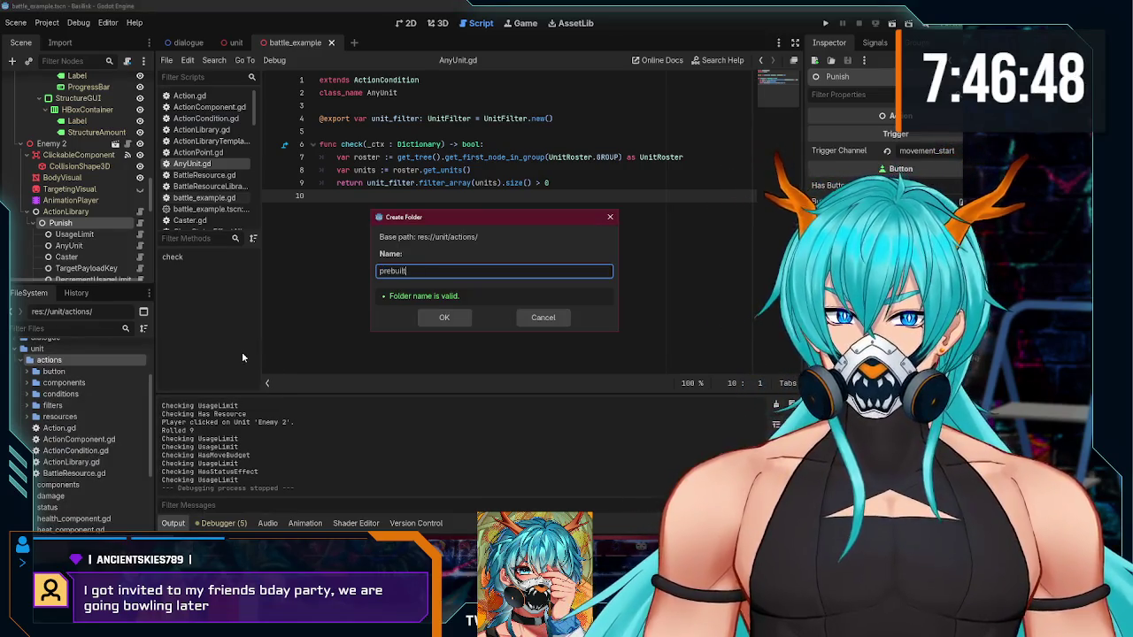
key("Return")
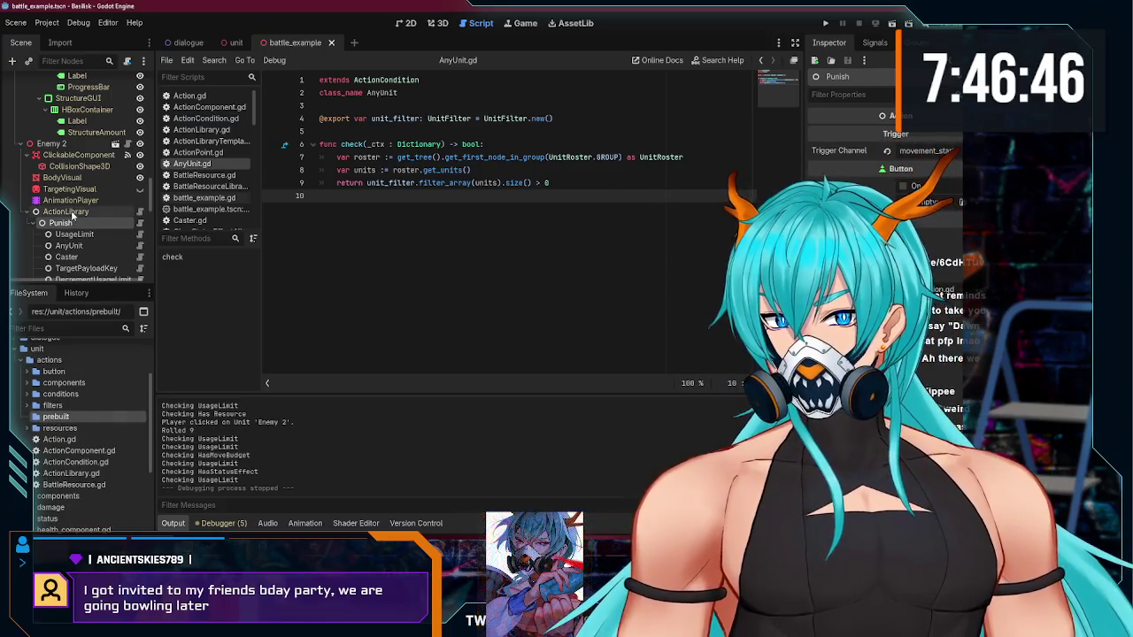
Step: Save Enemy 2's Punish branch as punish.tscn in res://unit/actions/prebuilt
right_click(75, 223)
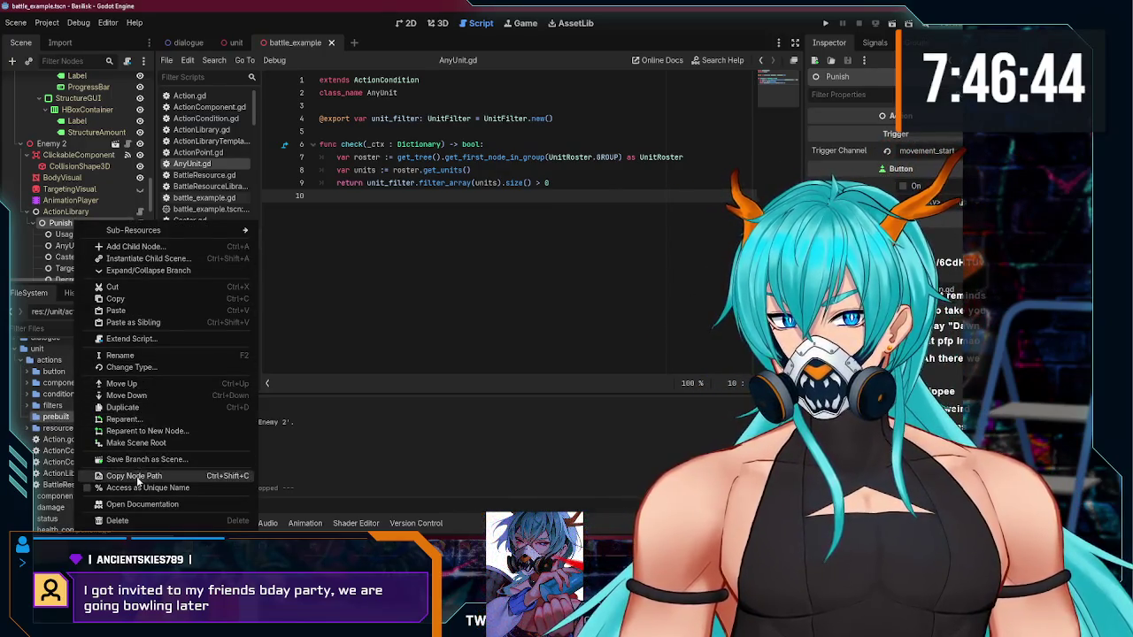
left_click(196, 458)
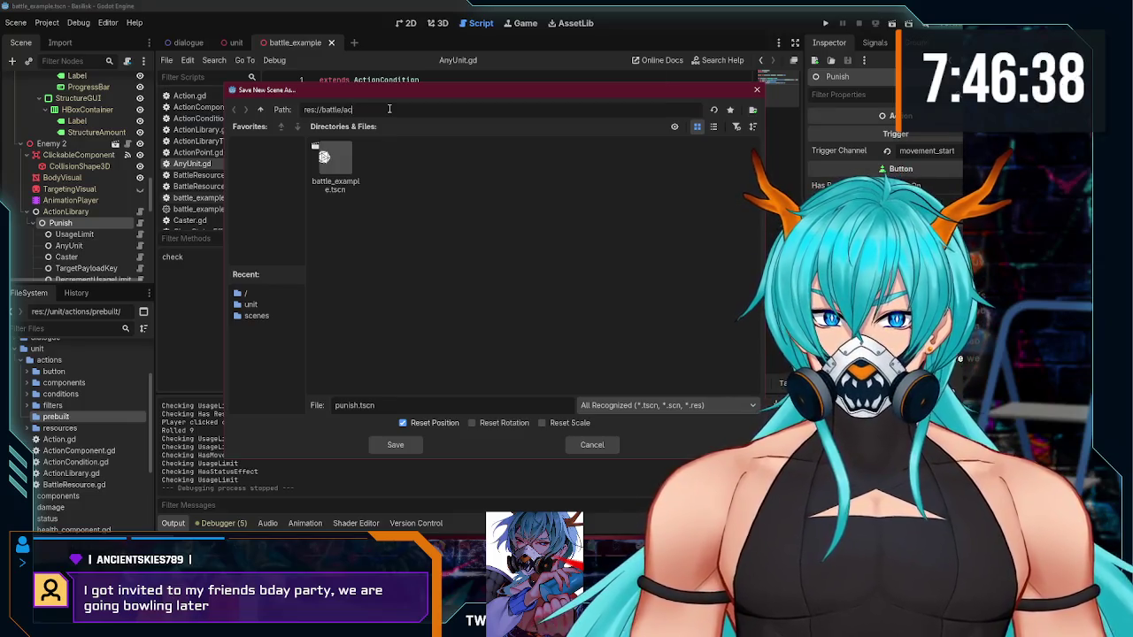
type("tions")
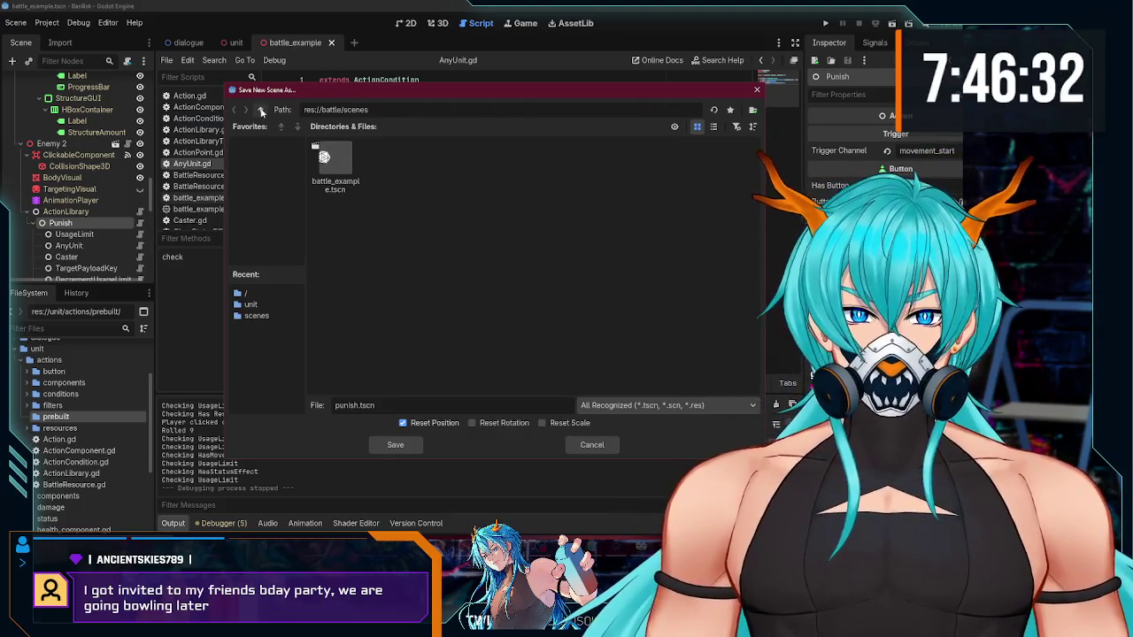
left_click(261, 110)
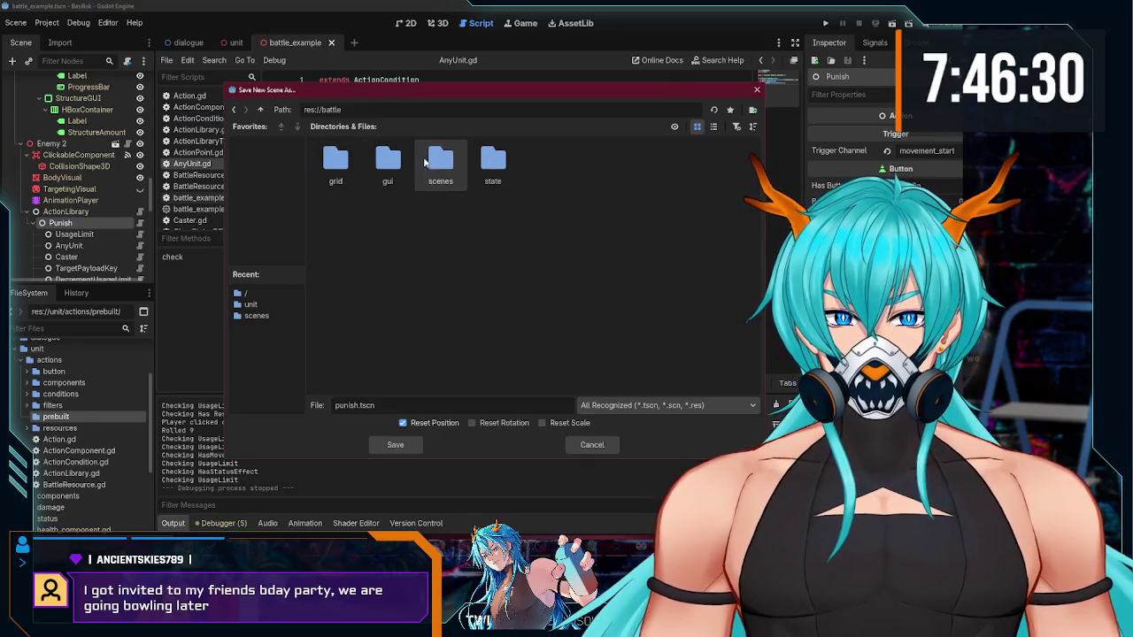
left_click(260, 110)
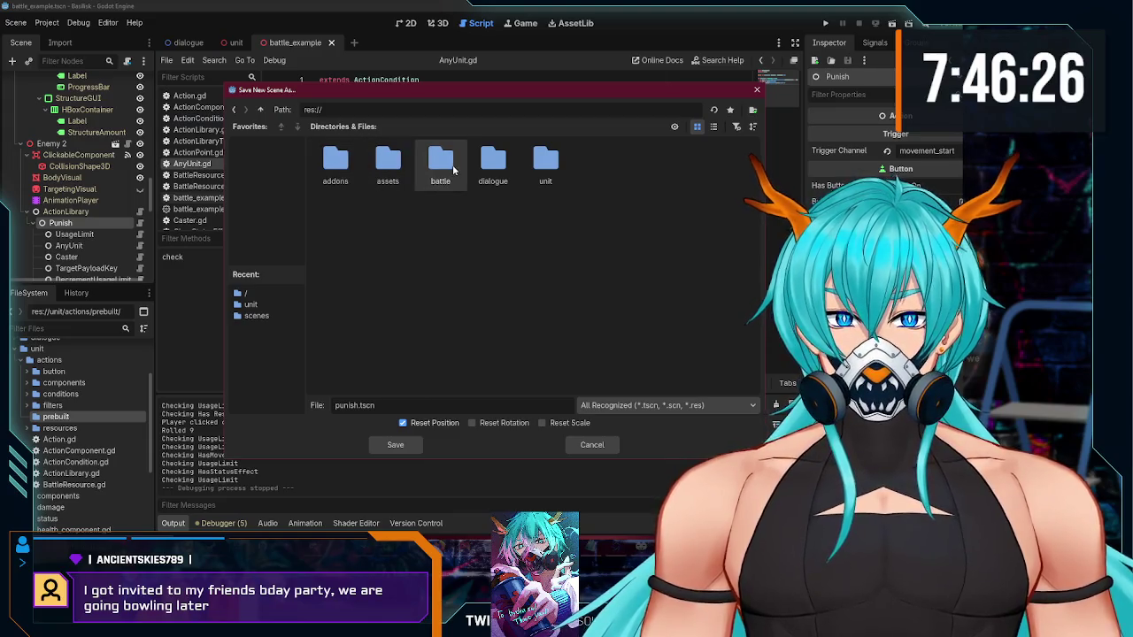
double_click(541, 162)
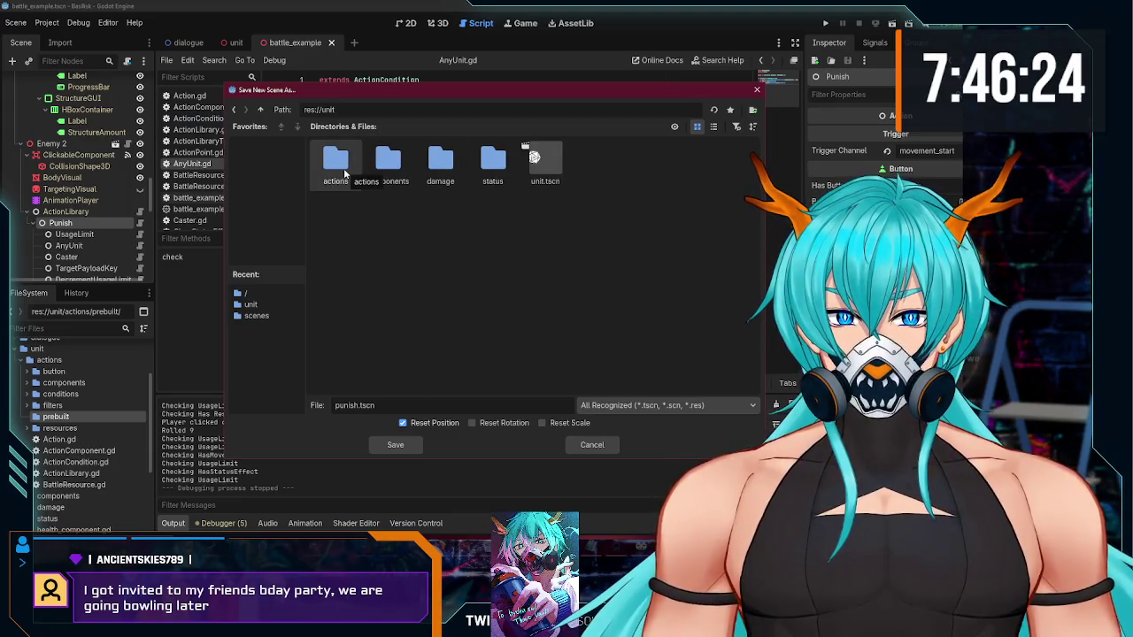
double_click(341, 164)
double_click(543, 164)
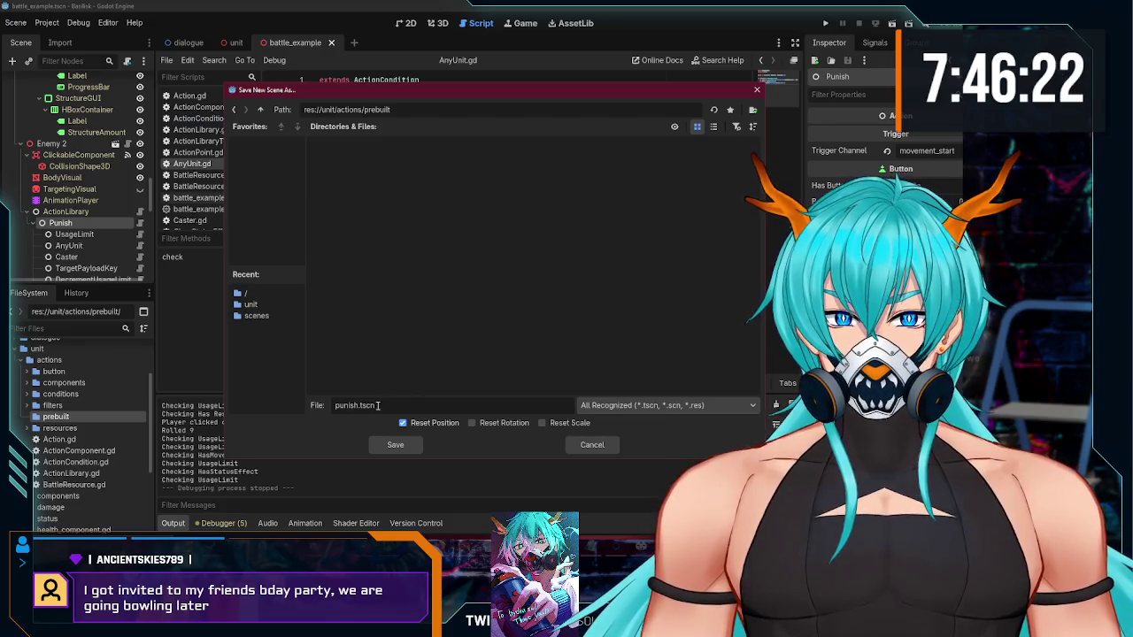
left_click(387, 448)
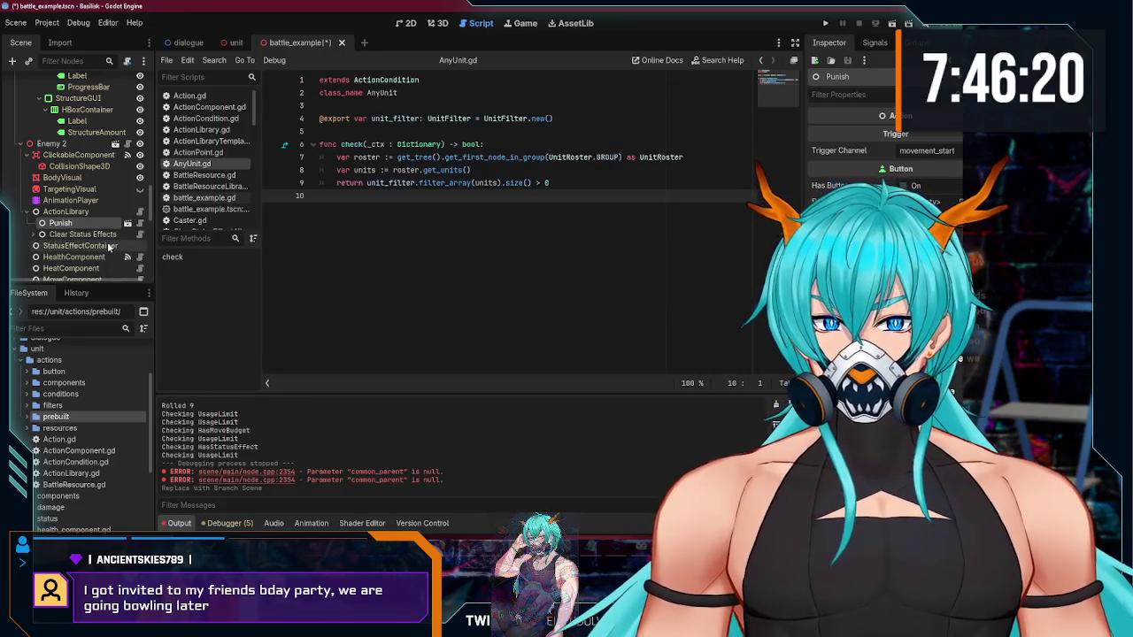
Step: Delete Enemy 1's original Punish node from ActionLibrary
scroll(114, 232, "down", 2)
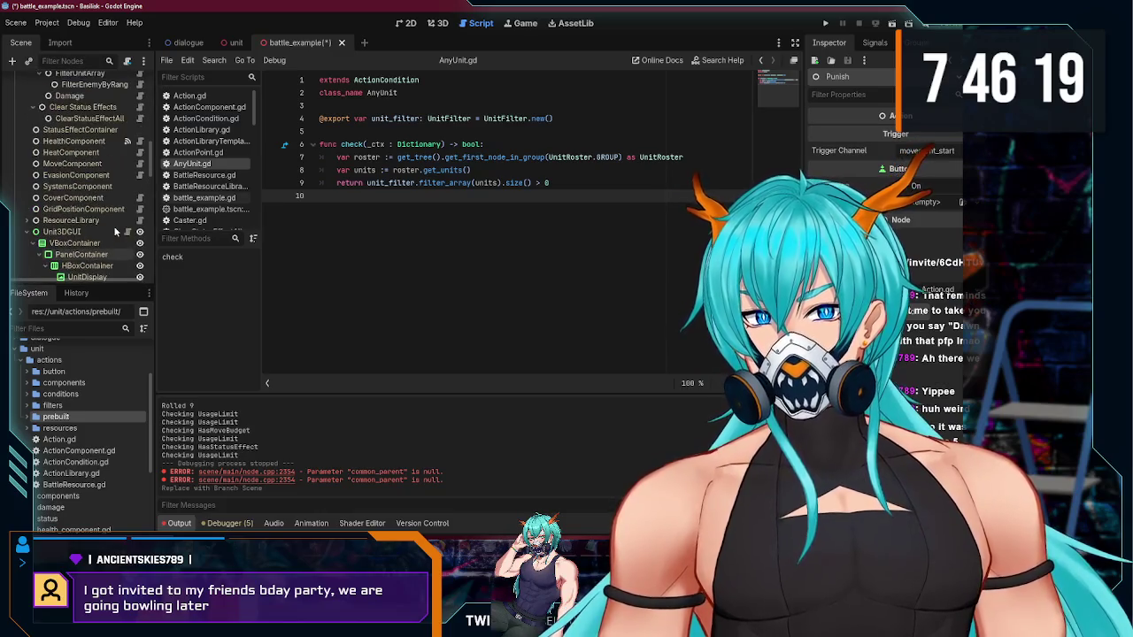
left_click(41, 152)
left_click(42, 152)
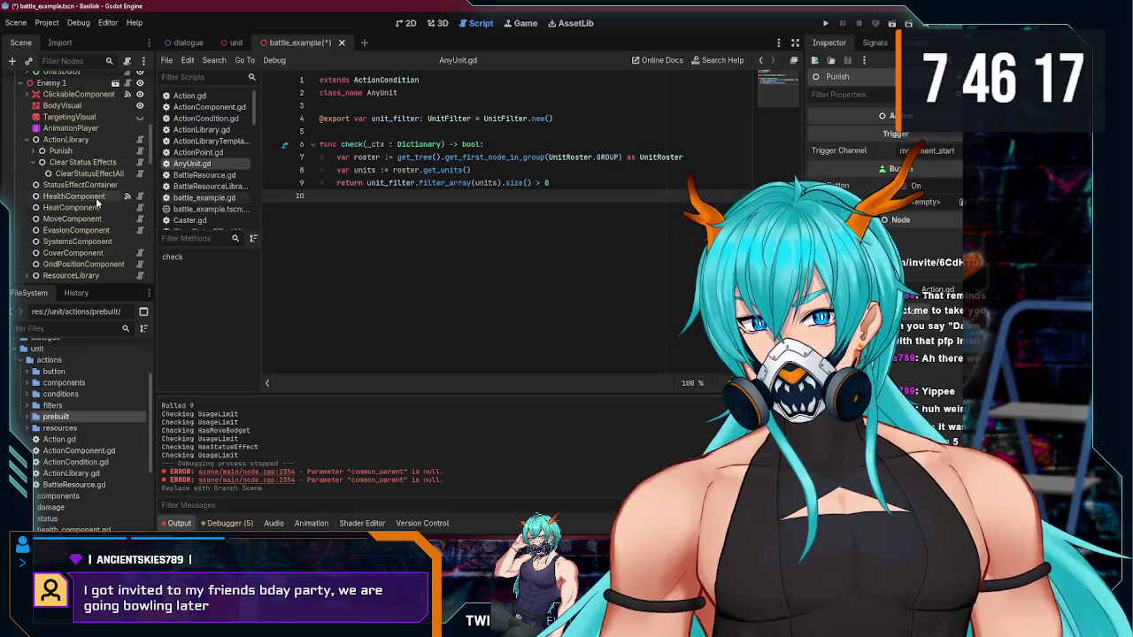
scroll(95, 203, "down", 5)
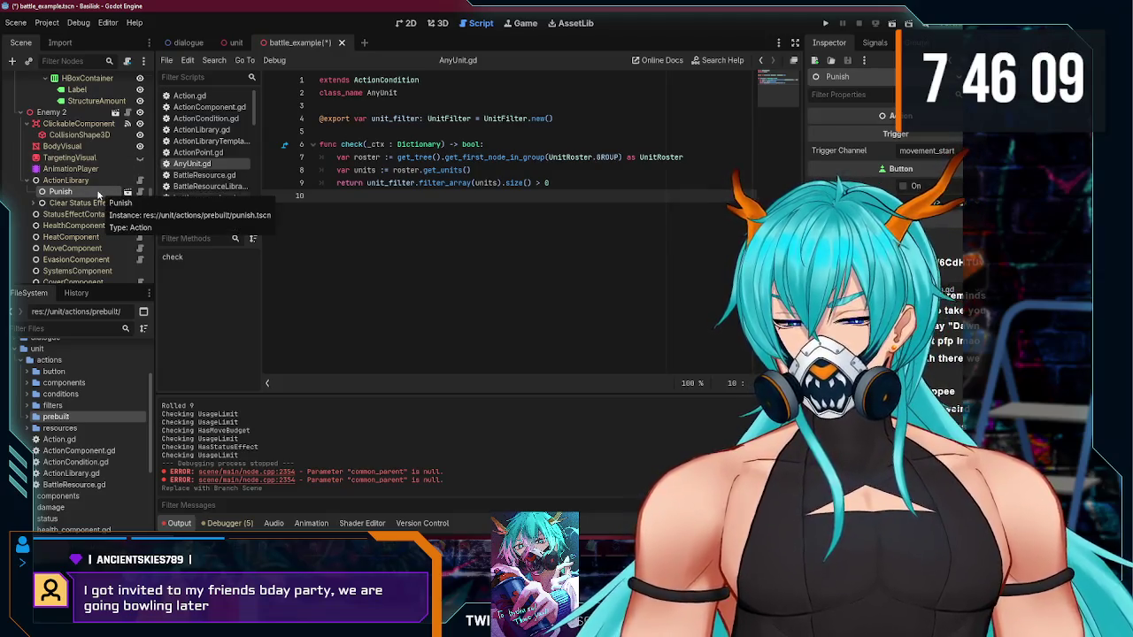
scroll(98, 190, "up", 5)
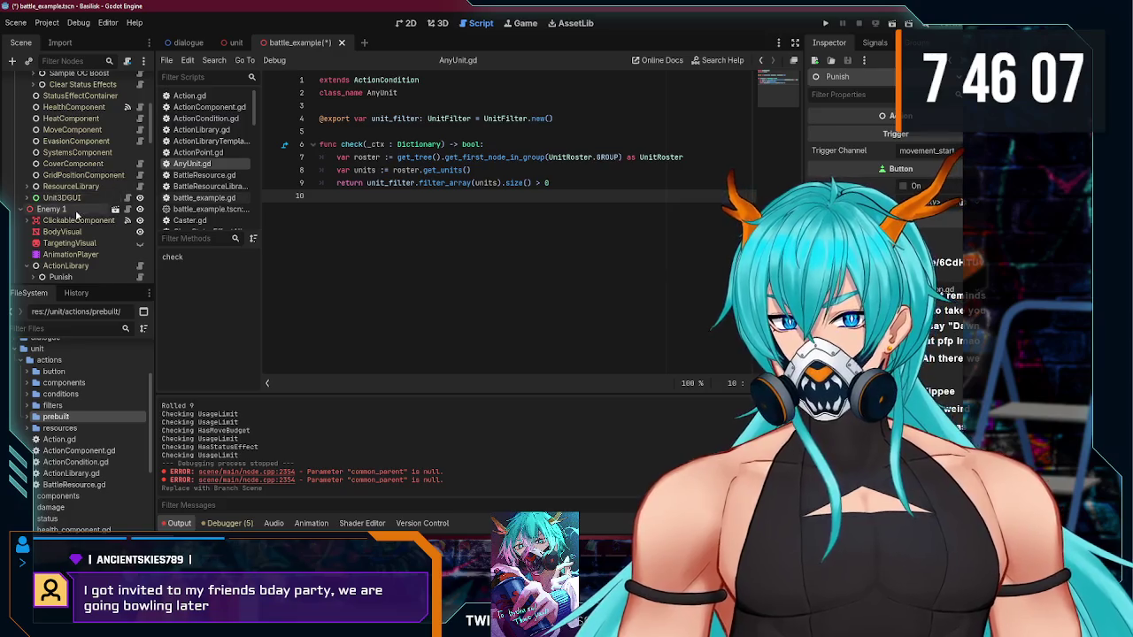
scroll(77, 216, "down", 3)
key("Delete")
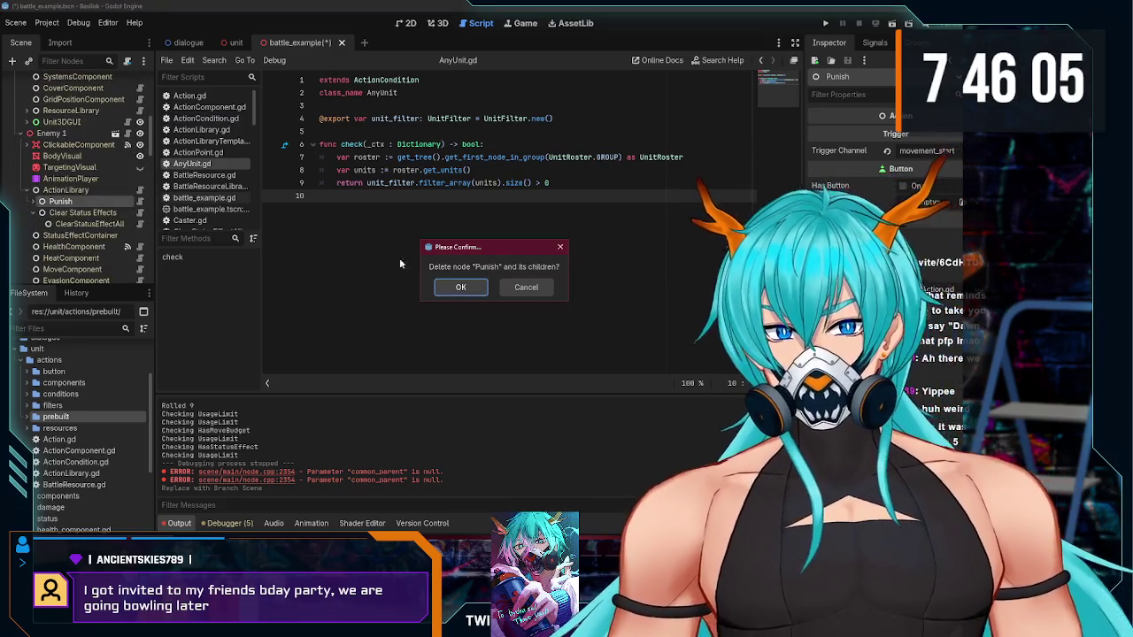
left_click(461, 289)
left_click(71, 191)
Step: Paste the punish.tscn instance first under ActionLibrary and open its own scene
key("ctrl+v")
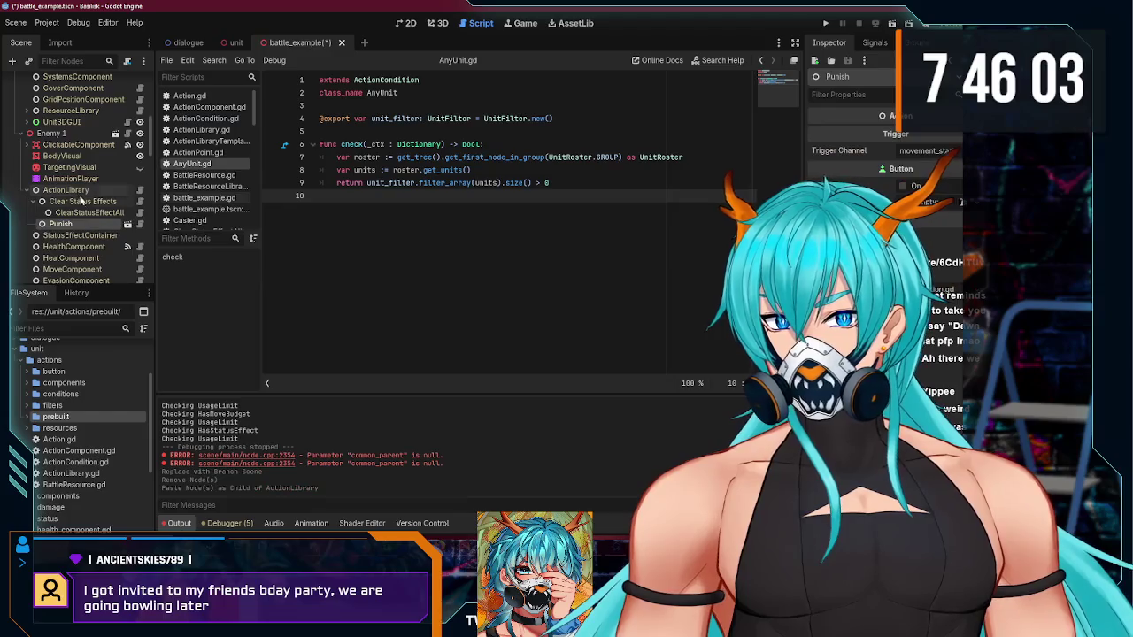
left_click_drag(80, 224, 82, 203)
right_click(82, 202)
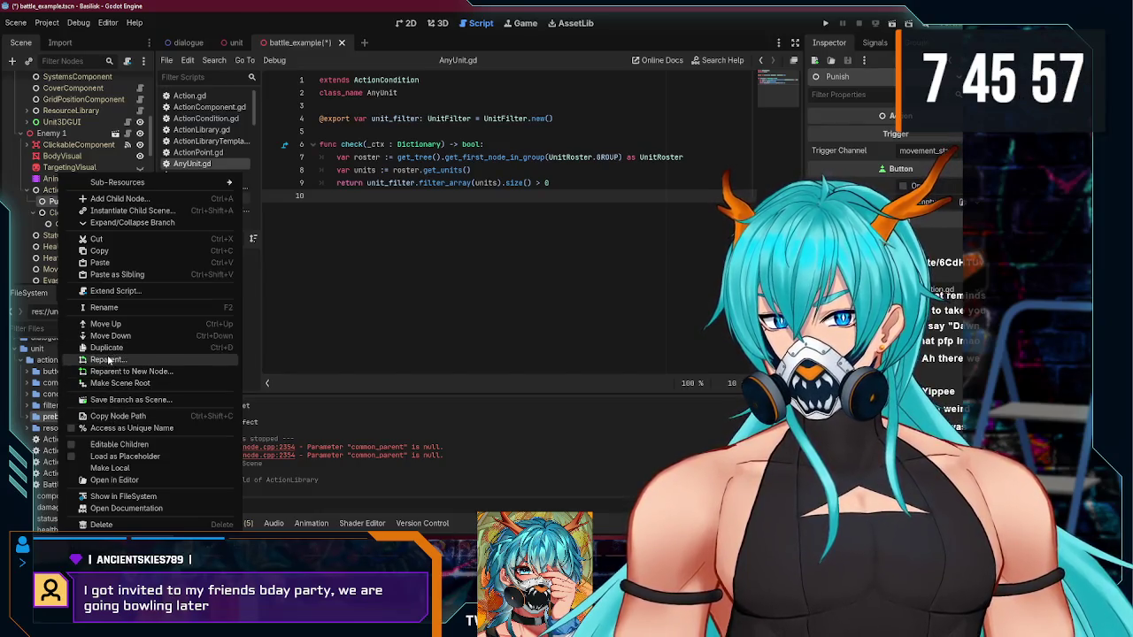
key("Escape")
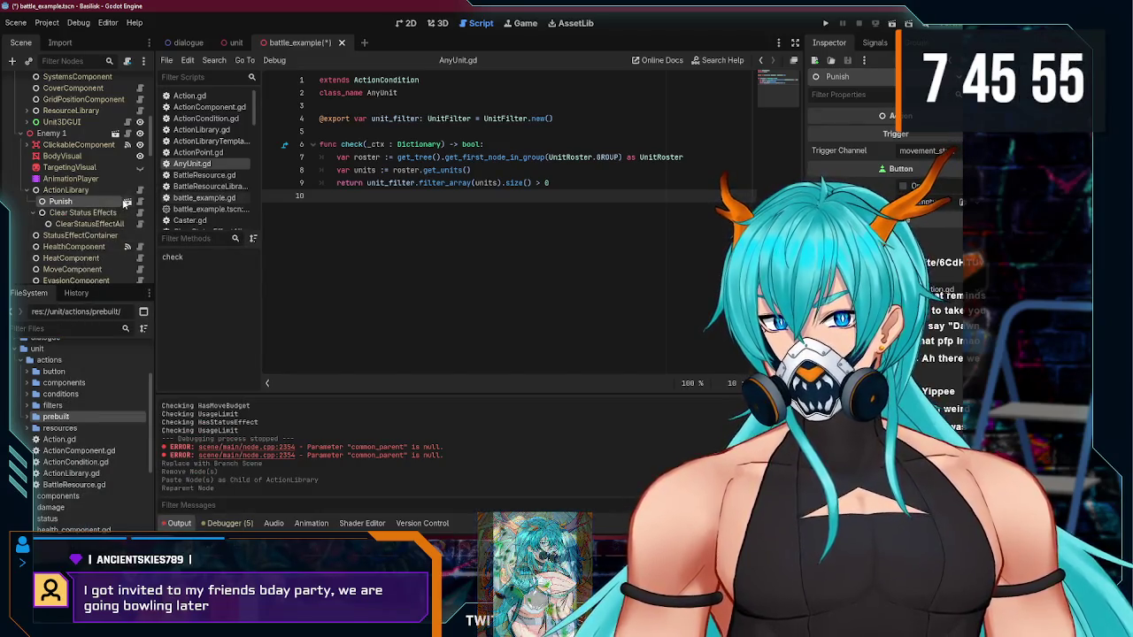
left_click(127, 203)
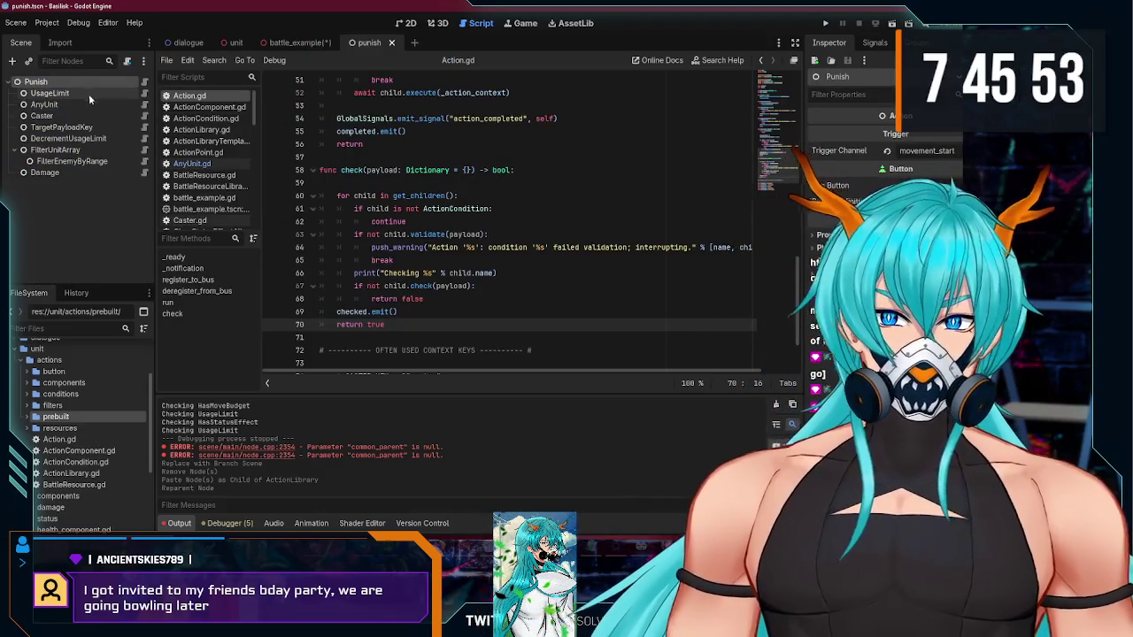
Step: Review Punish's Caster, TargetPayloadKey, filter and Damage nodes, then close it and save the battle scene
left_click(80, 116)
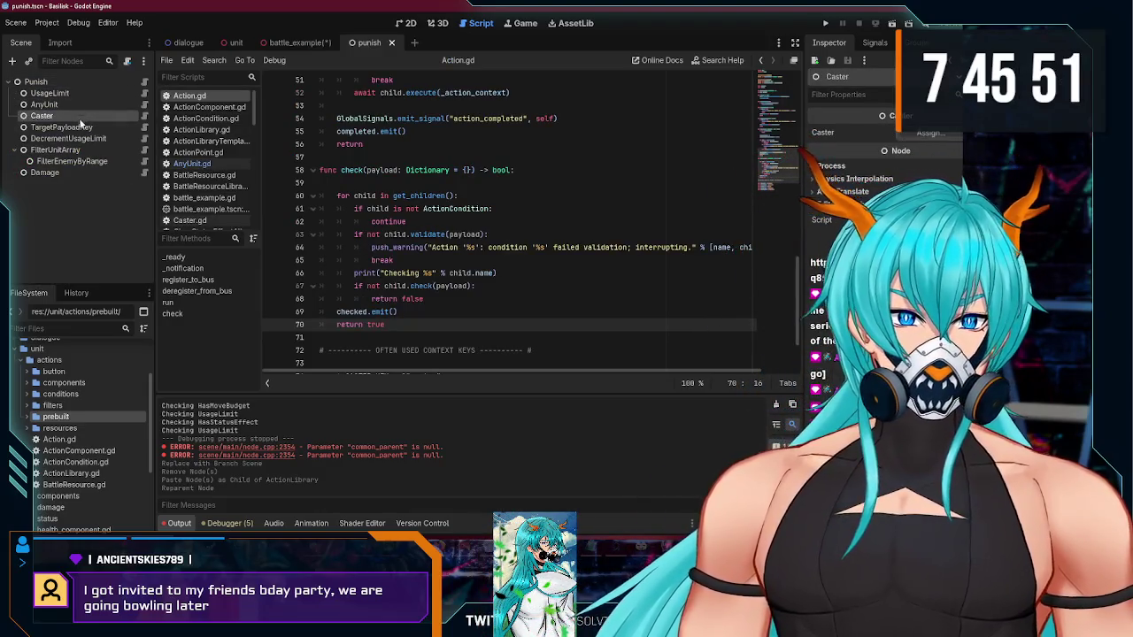
left_click(80, 128)
left_click(77, 151)
left_click(78, 170)
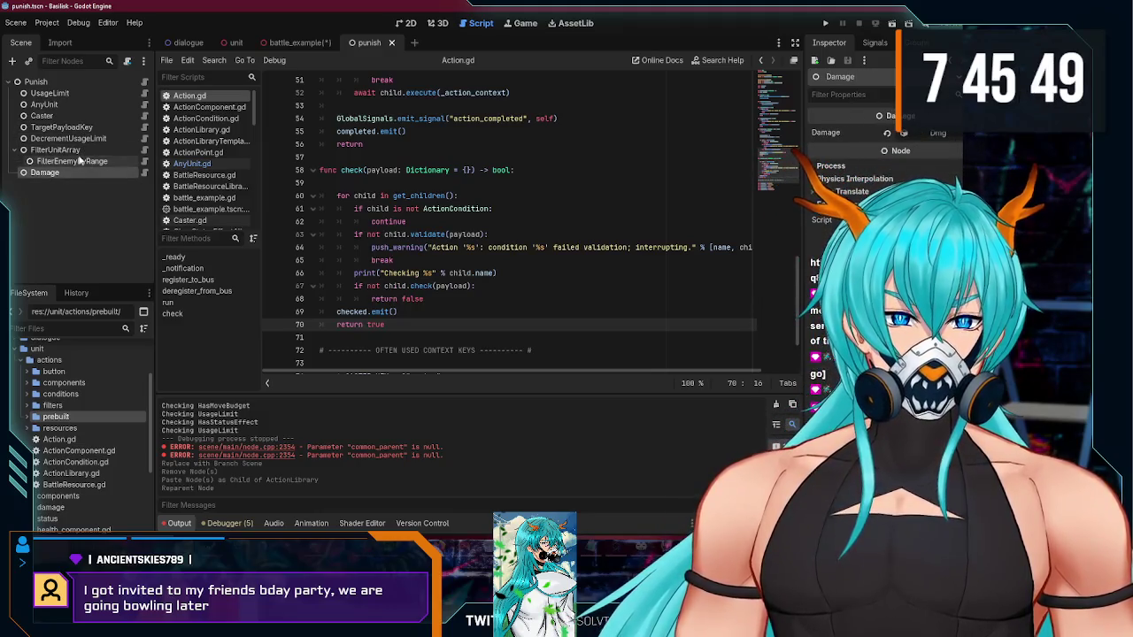
left_click(79, 160)
key("ctrl+shift+w")
key("ctrl+s")
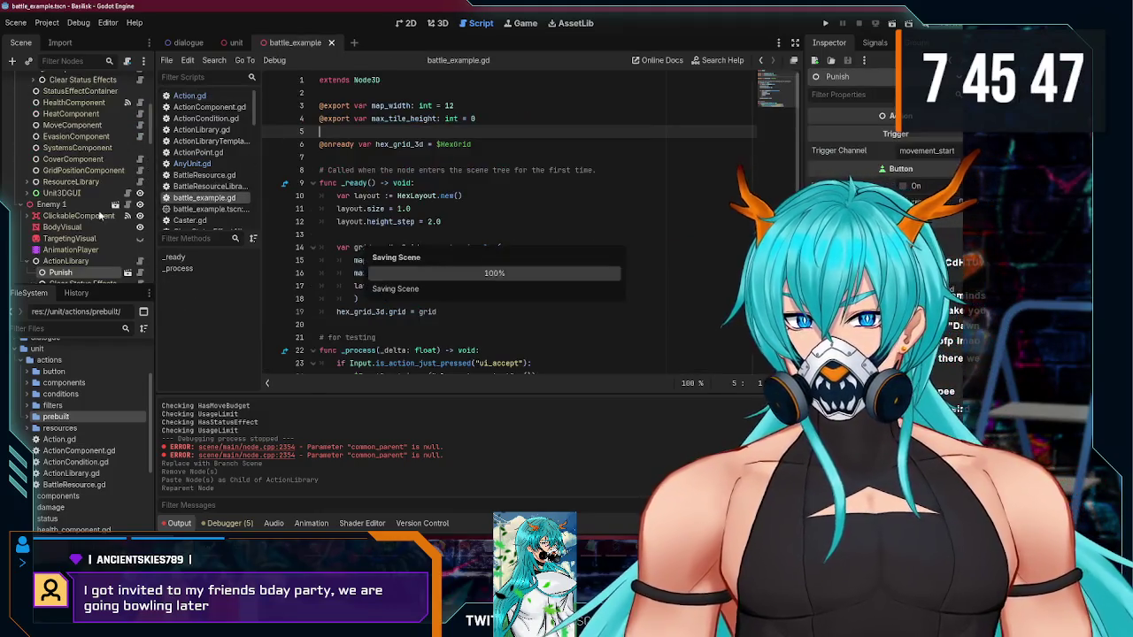
Step: Make Enemy 1's Punish children editable and set its Caster to Enemy 1
scroll(104, 215, "down", 1)
right_click(57, 221)
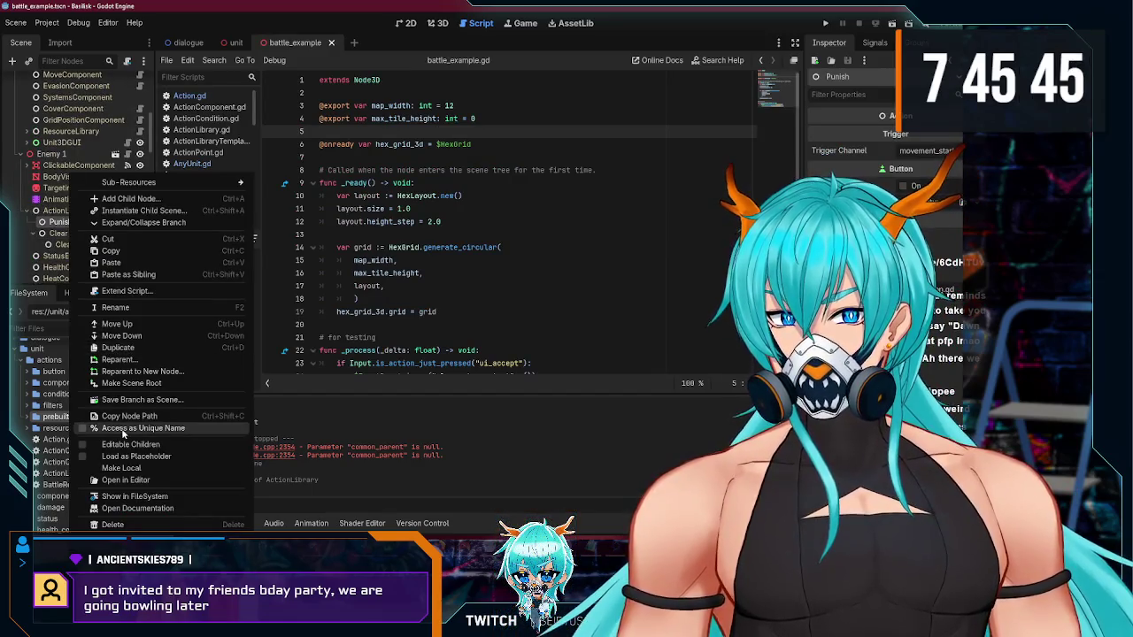
left_click(129, 444)
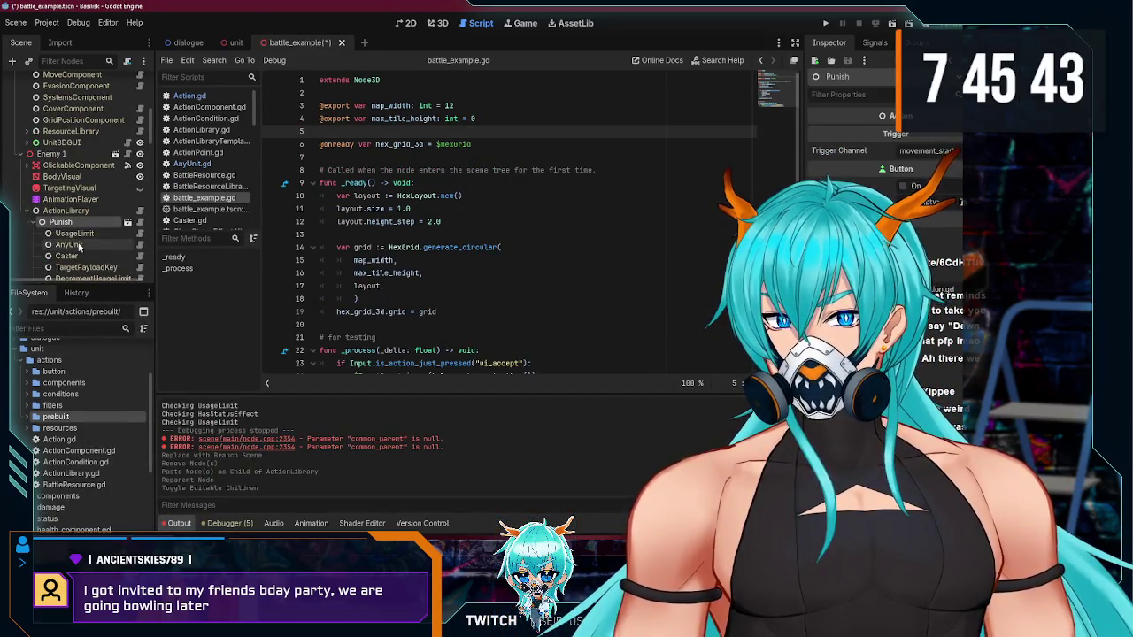
left_click(67, 256)
left_click(930, 134)
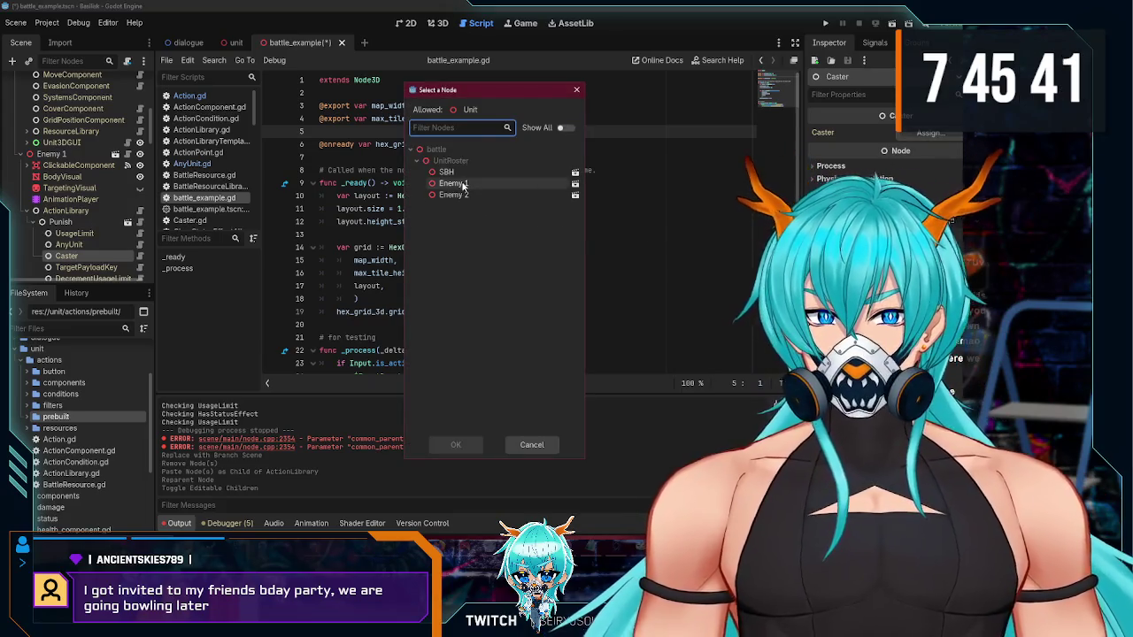
double_click(452, 183)
Step: Make Enemy 2's Punish children editable and set its Caster to Enemy 2
scroll(55, 241, "down", 8)
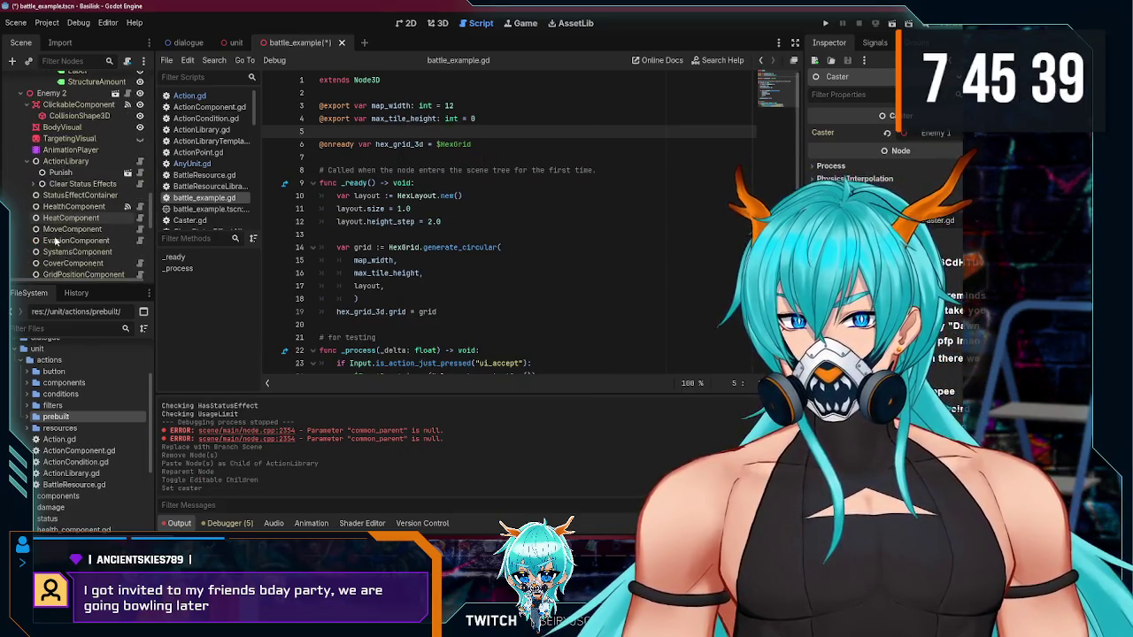
left_click(59, 173)
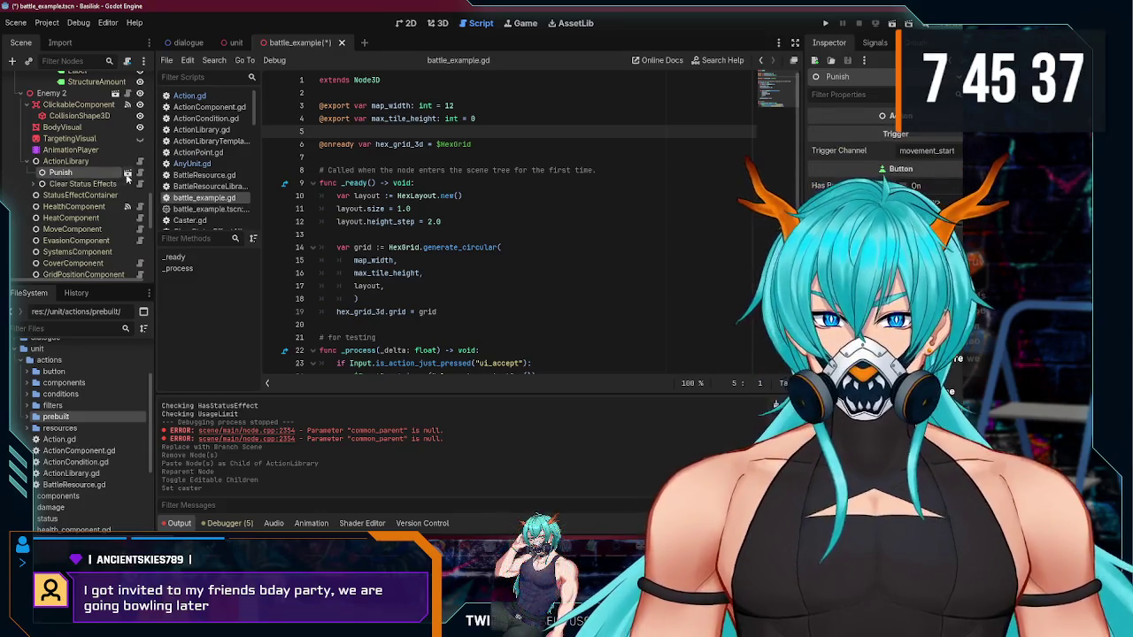
left_click(127, 174)
left_click(388, 44)
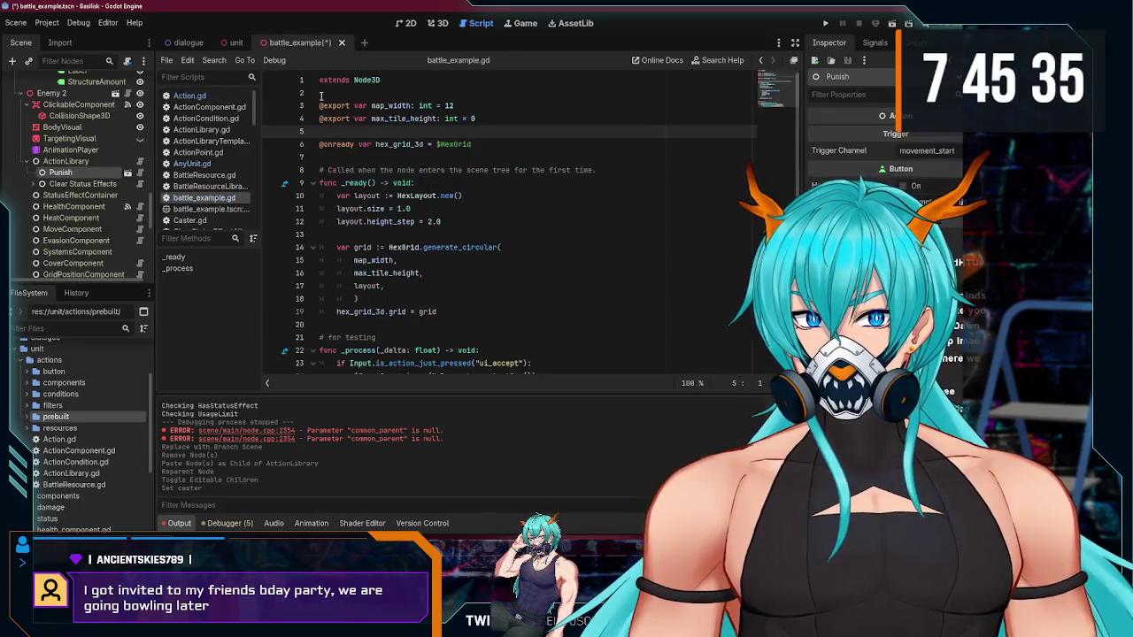
right_click(53, 173)
left_click(106, 441)
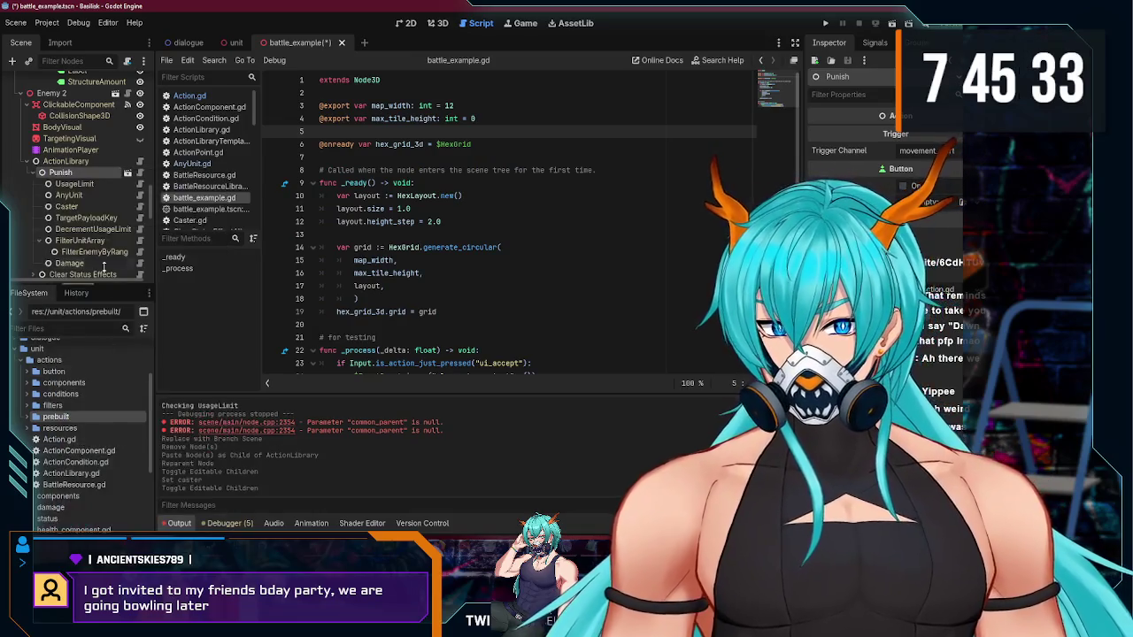
left_click(66, 206)
left_click(925, 134)
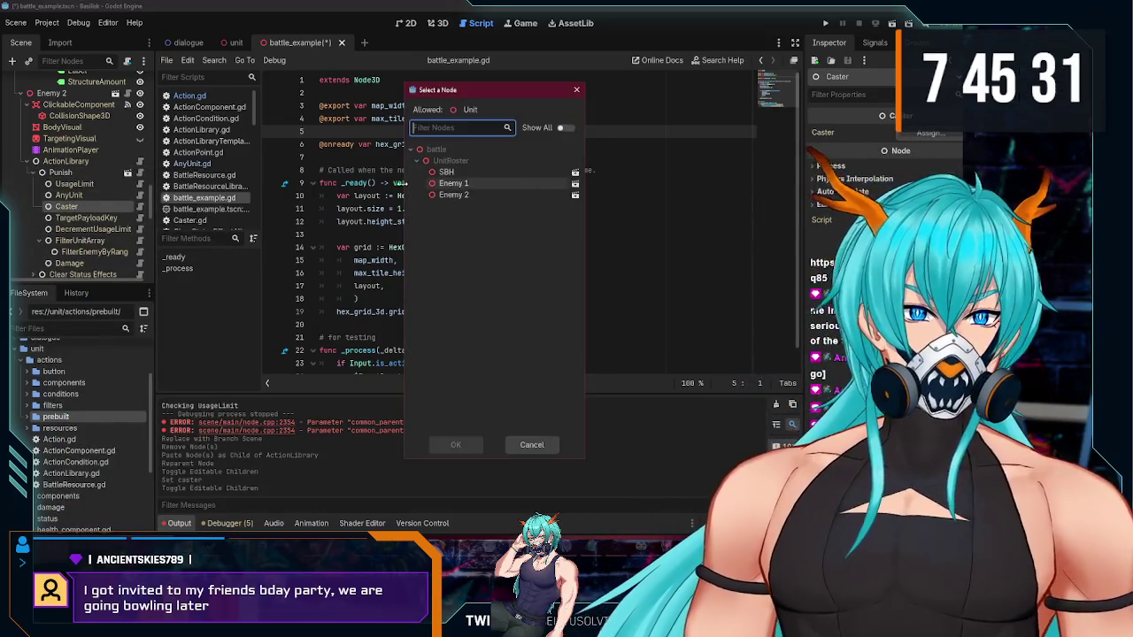
left_click(453, 195)
left_click(456, 445)
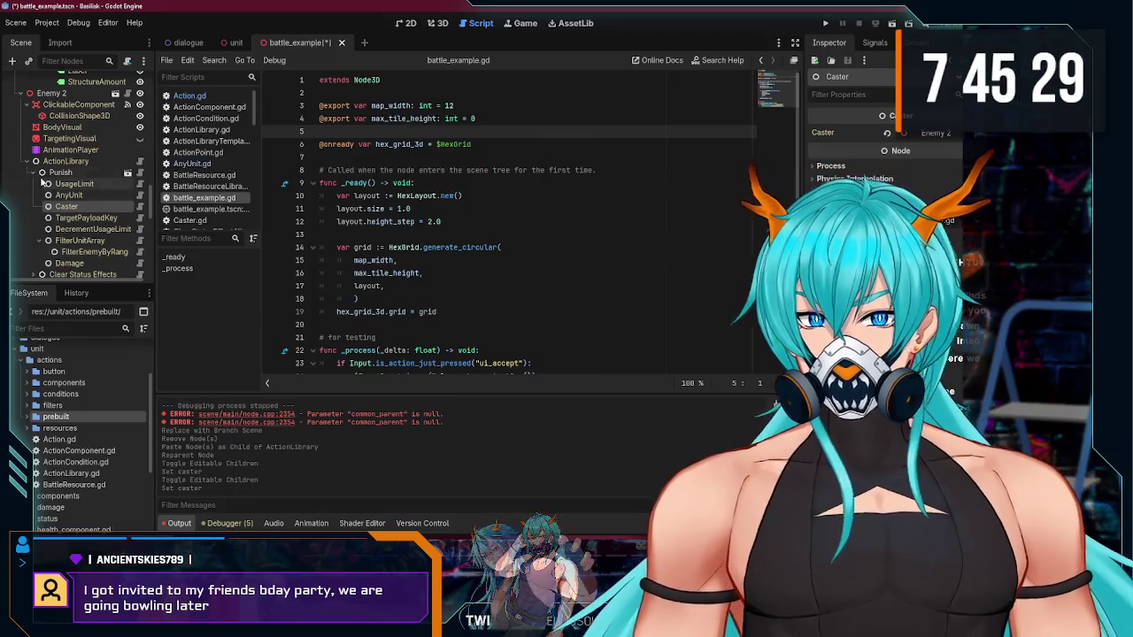
scroll(43, 177, "down", 5)
scroll(42, 177, "down", 5)
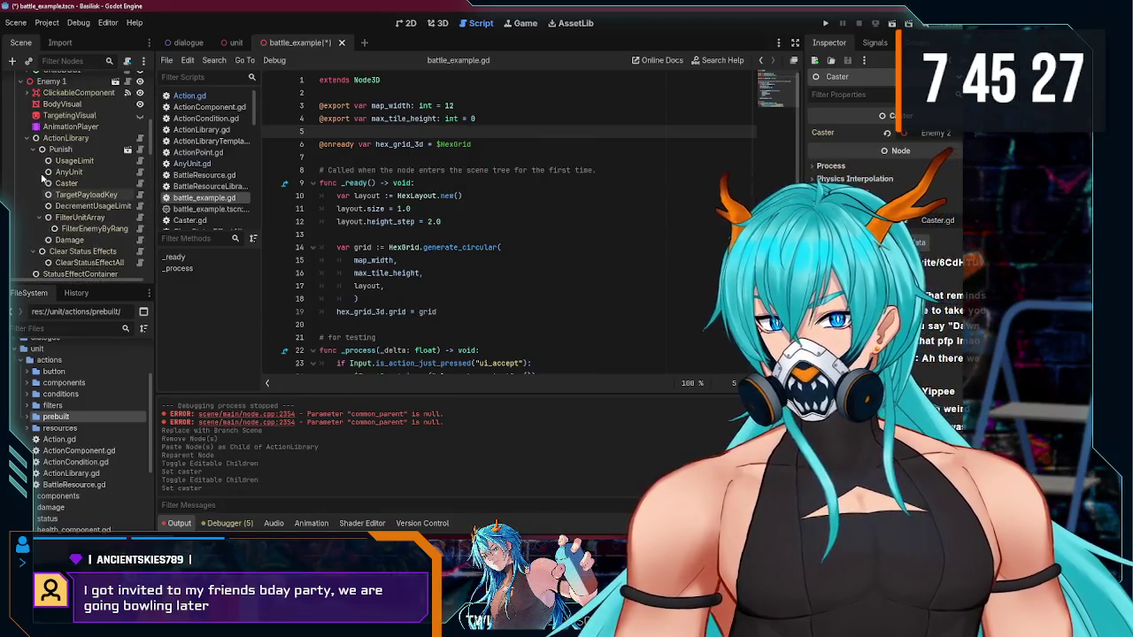
scroll(48, 193, "down", 5)
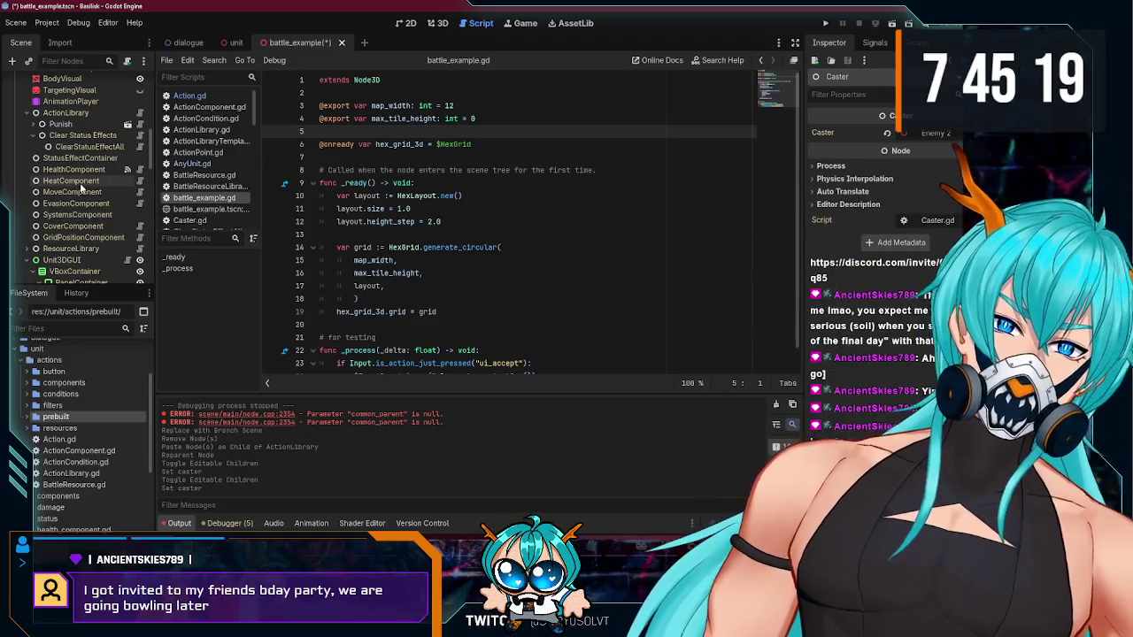
scroll(81, 193, "down", 4)
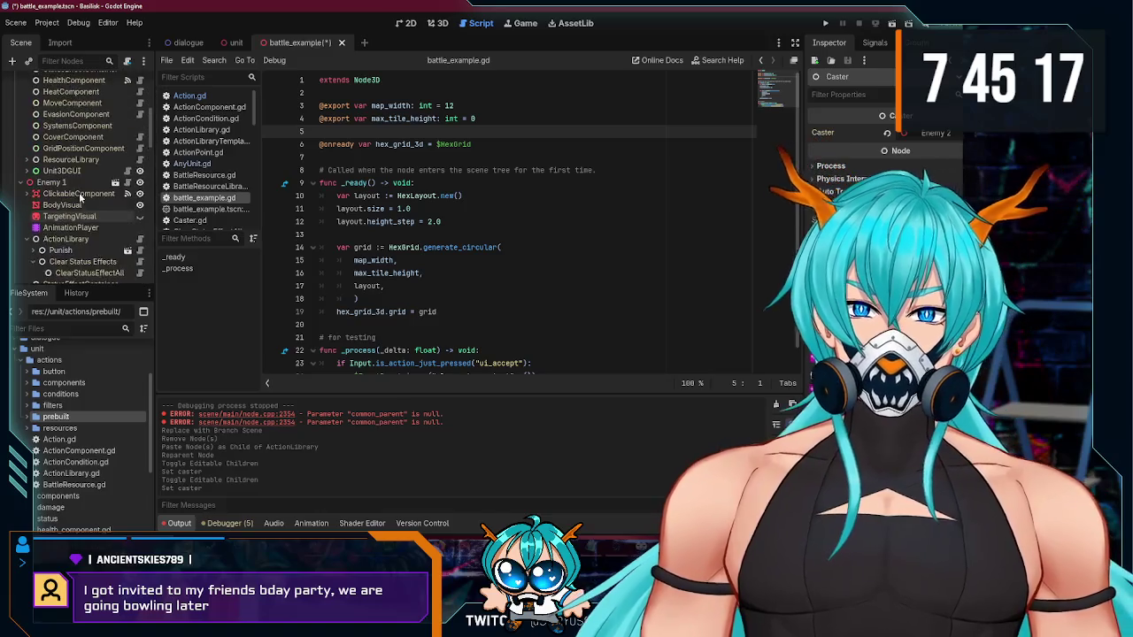
Step: Review the Scene tree, including Sample Move's children, then run the current scene to test the casters
scroll(81, 198, "down", 4)
scroll(80, 198, "up", 4)
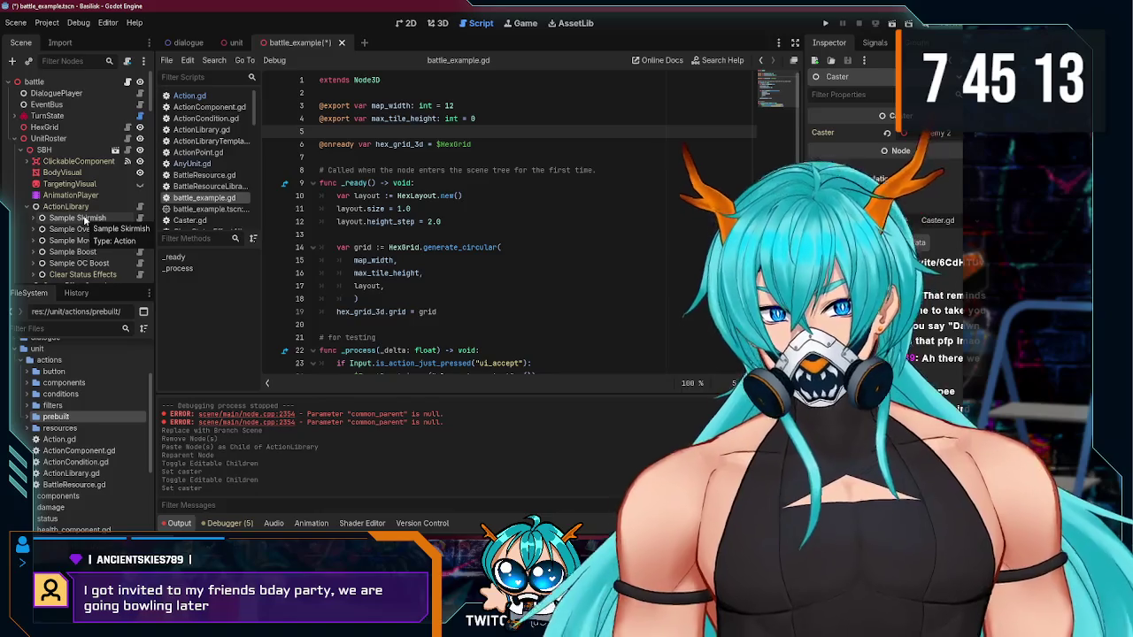
scroll(83, 225, "down", 3)
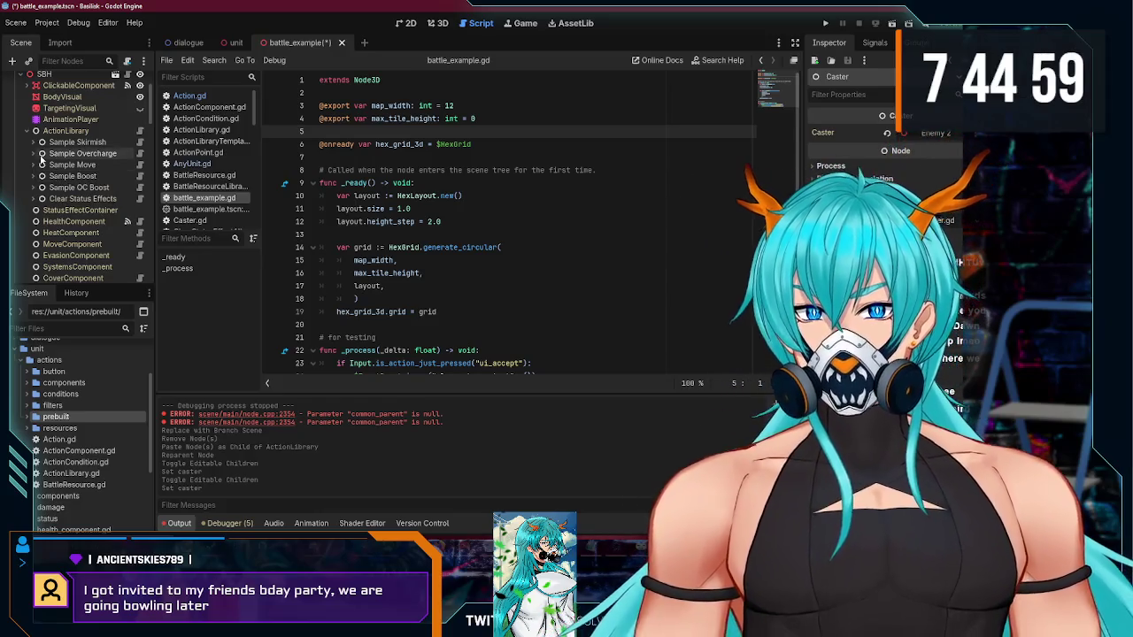
scroll(50, 156, "down", 2)
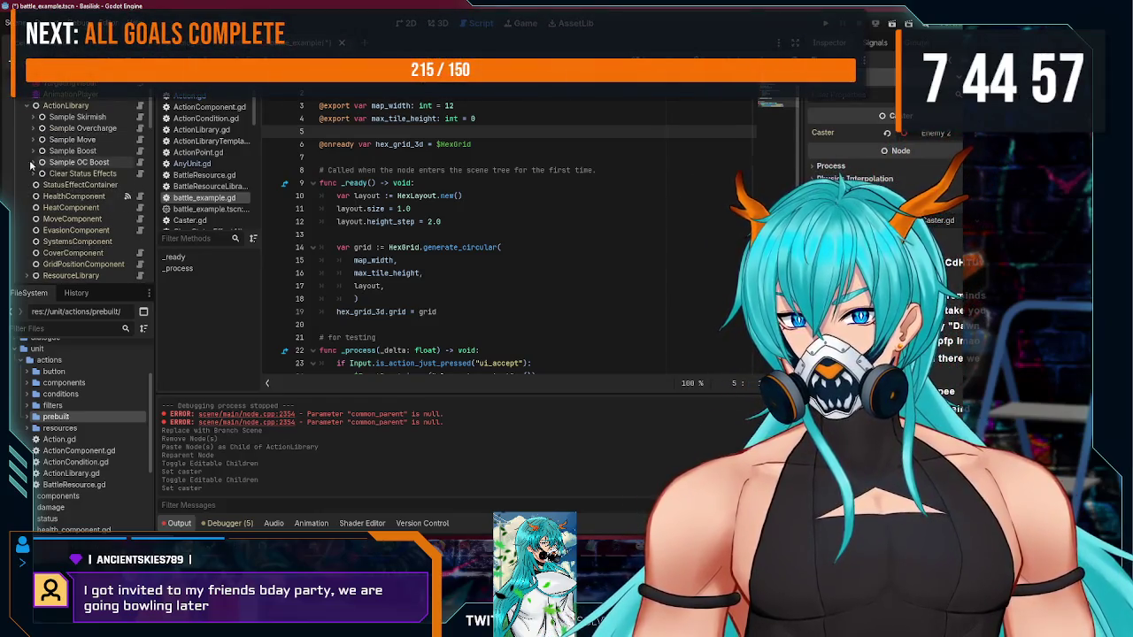
left_click(33, 140)
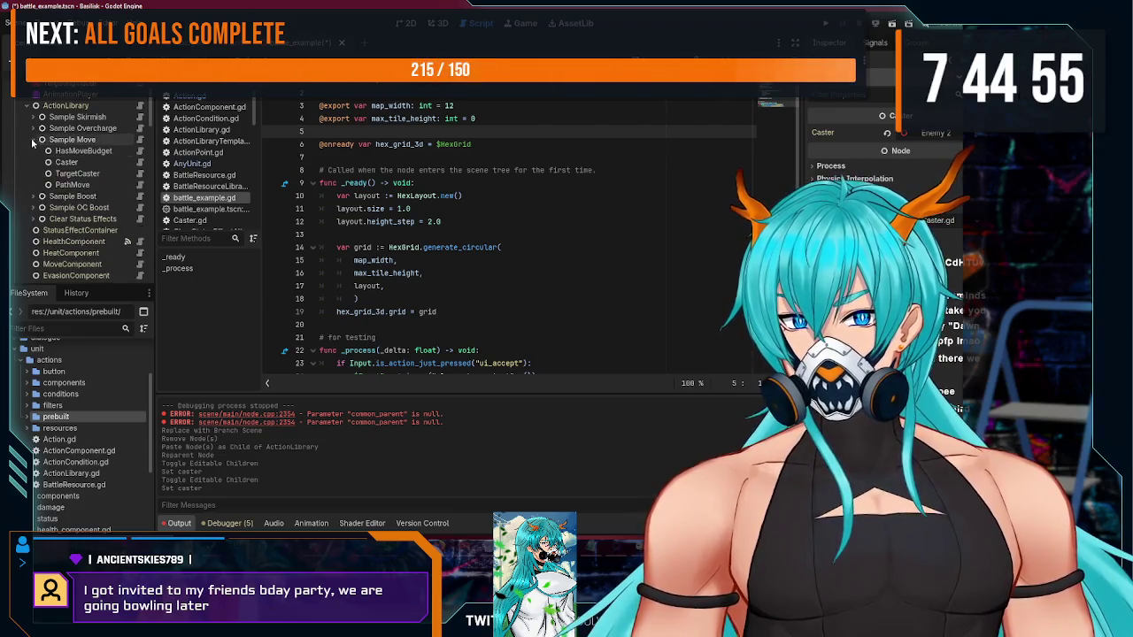
left_click(33, 140)
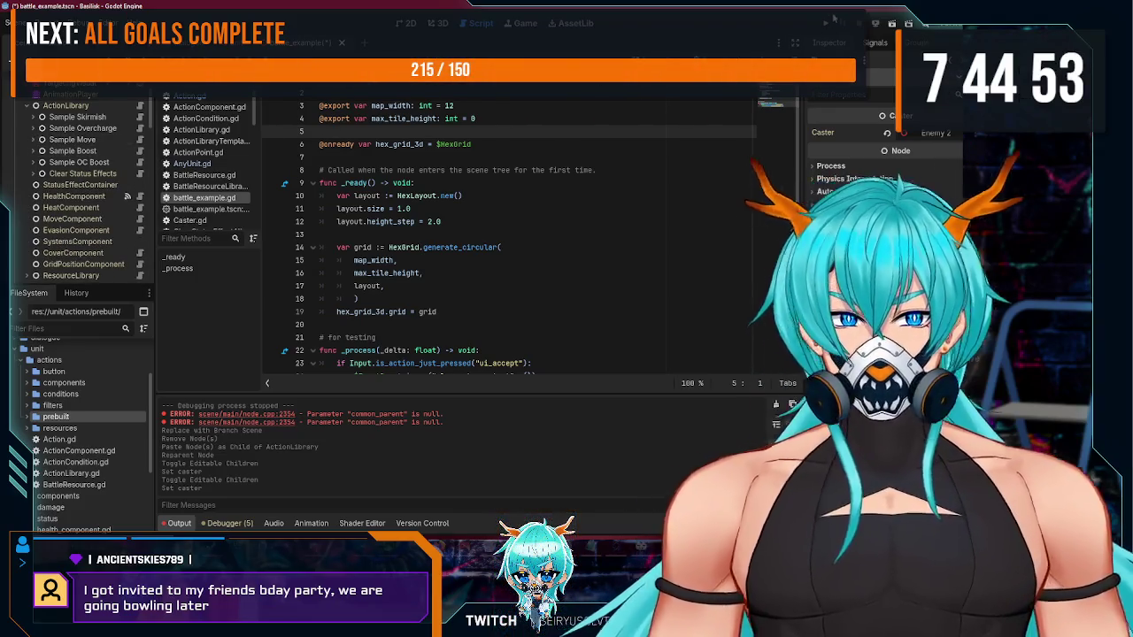
left_click(830, 22)
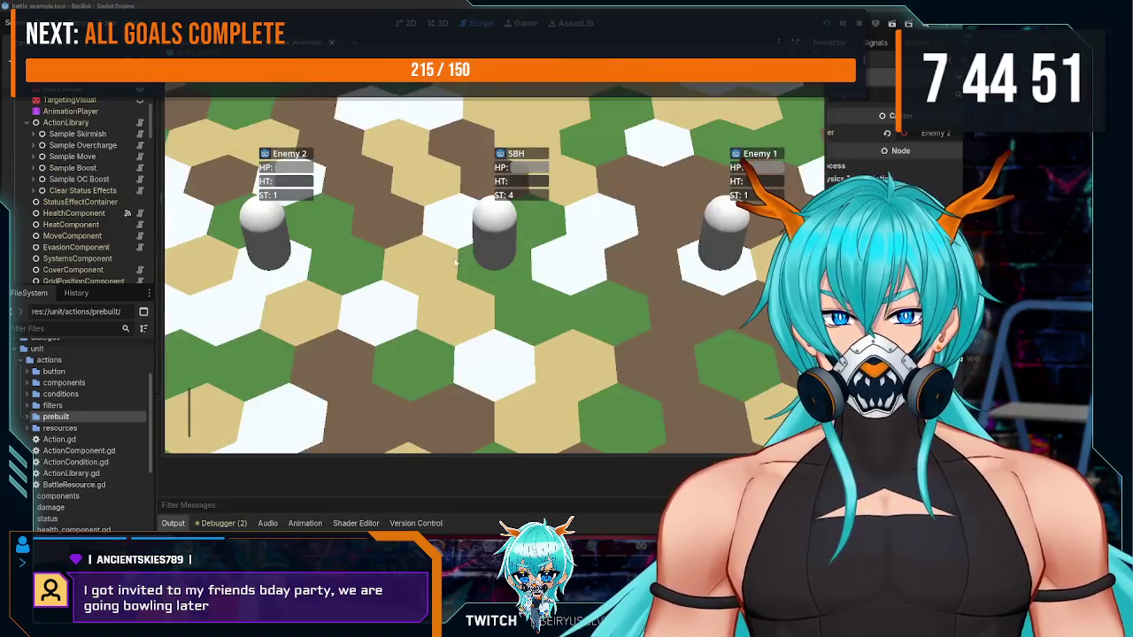
Step: Trigger SBH's move action and inspect the null-value error in FilterEnemyByRange.gd
left_click(379, 409)
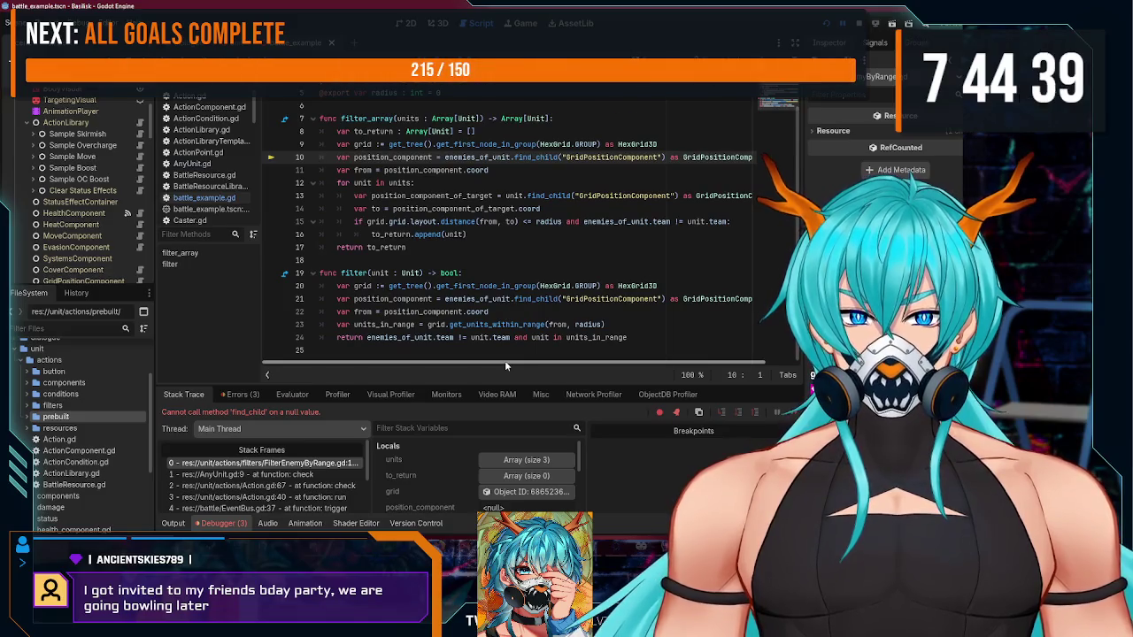
scroll(406, 252, "up", 2)
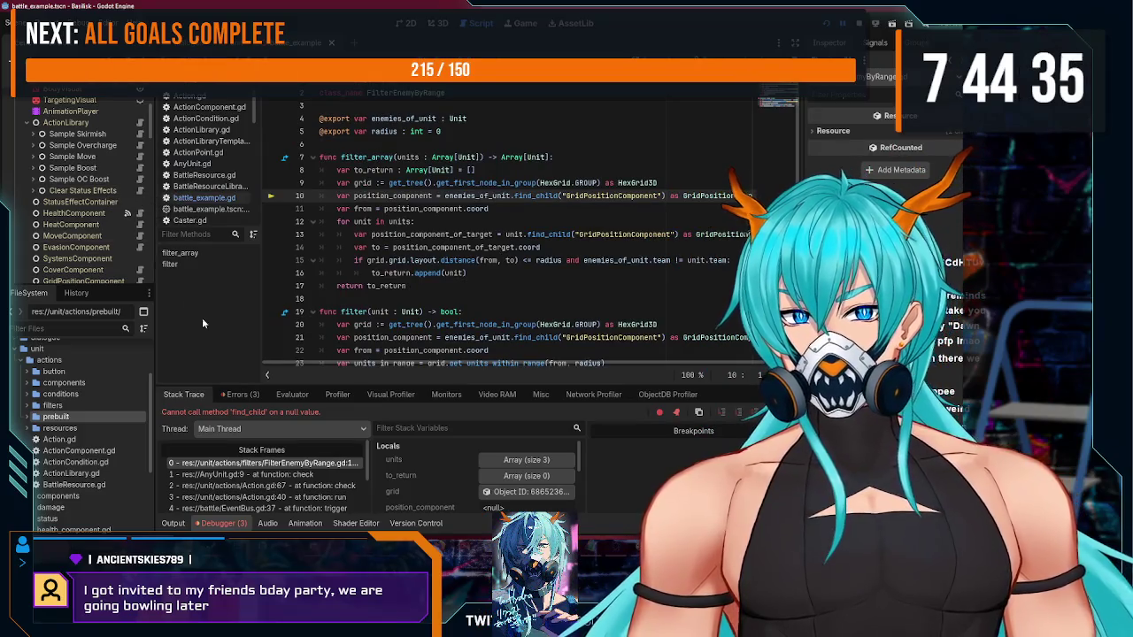
Step: Check the error list, then set Enemy 1's FilterEnemyByRange Enemies of Unit to Enemy 1
left_click(237, 395)
left_click(313, 457)
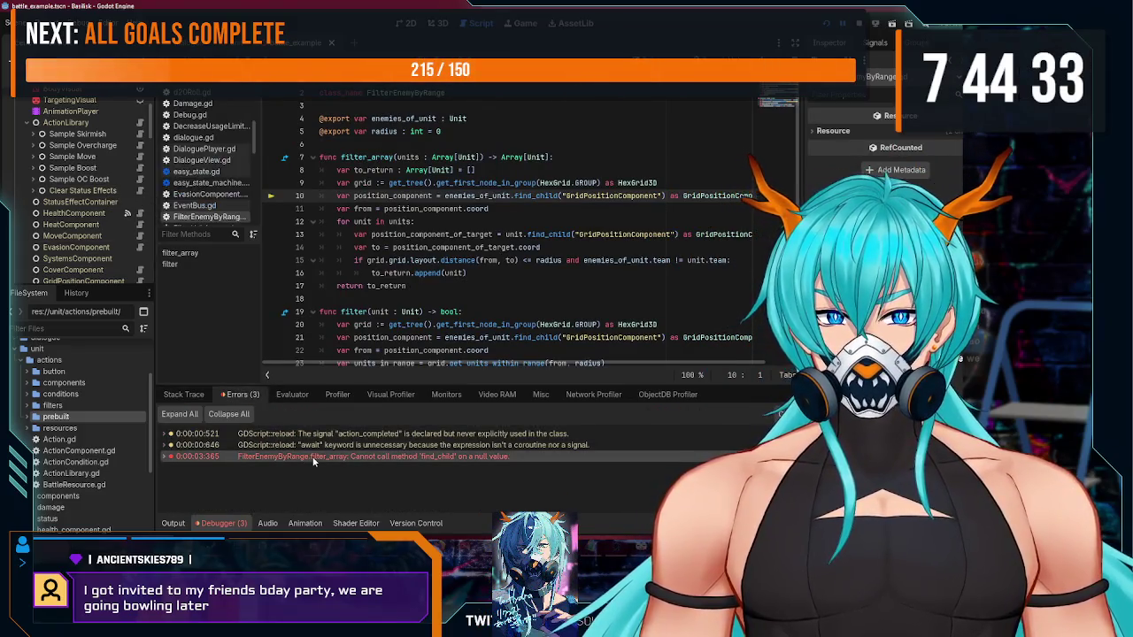
scroll(55, 201, "down", 4)
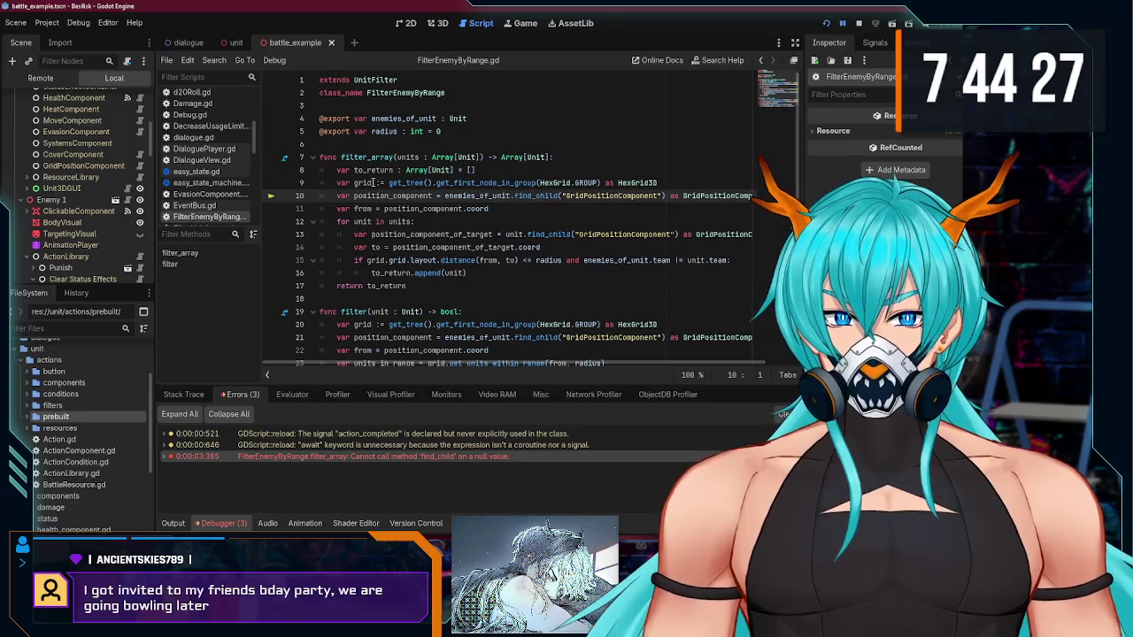
scroll(98, 203, "down", 3)
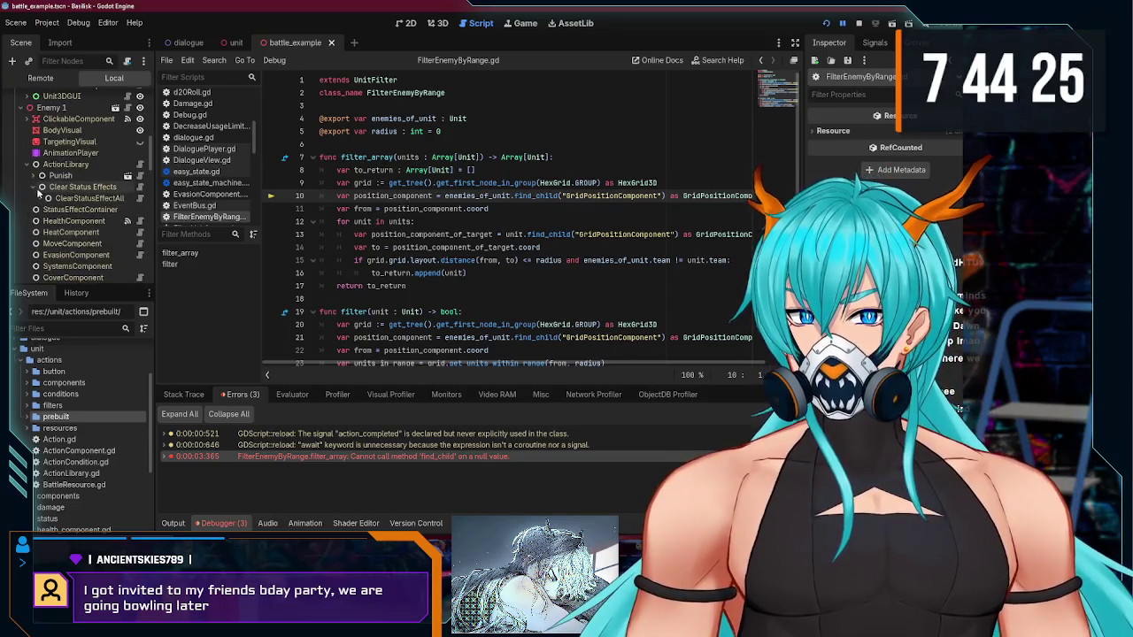
left_click(33, 176)
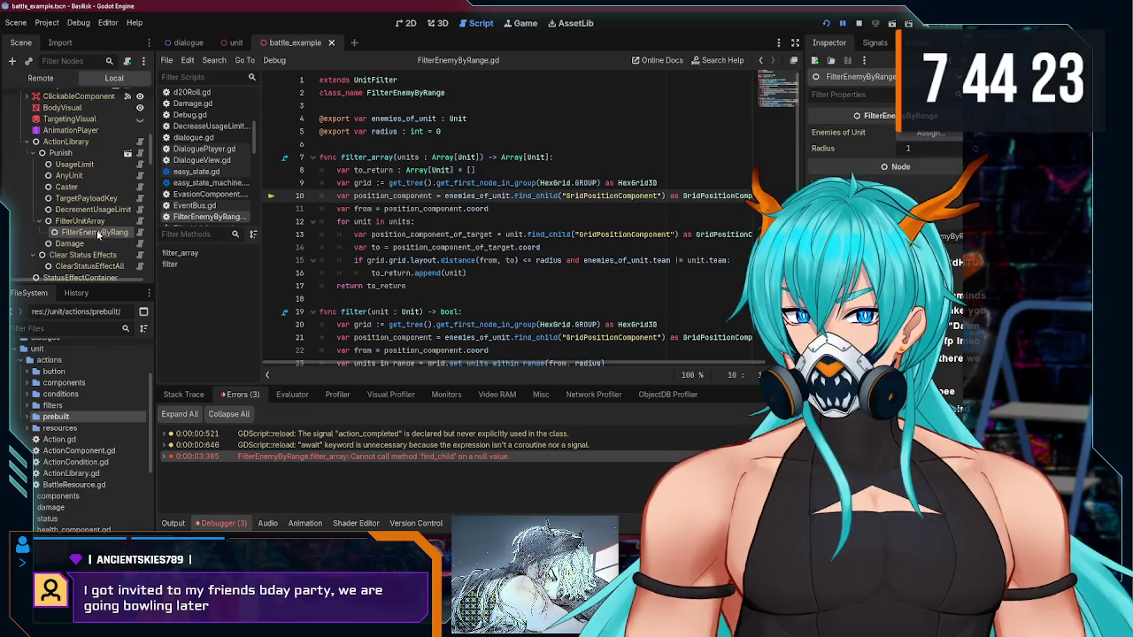
left_click(936, 134)
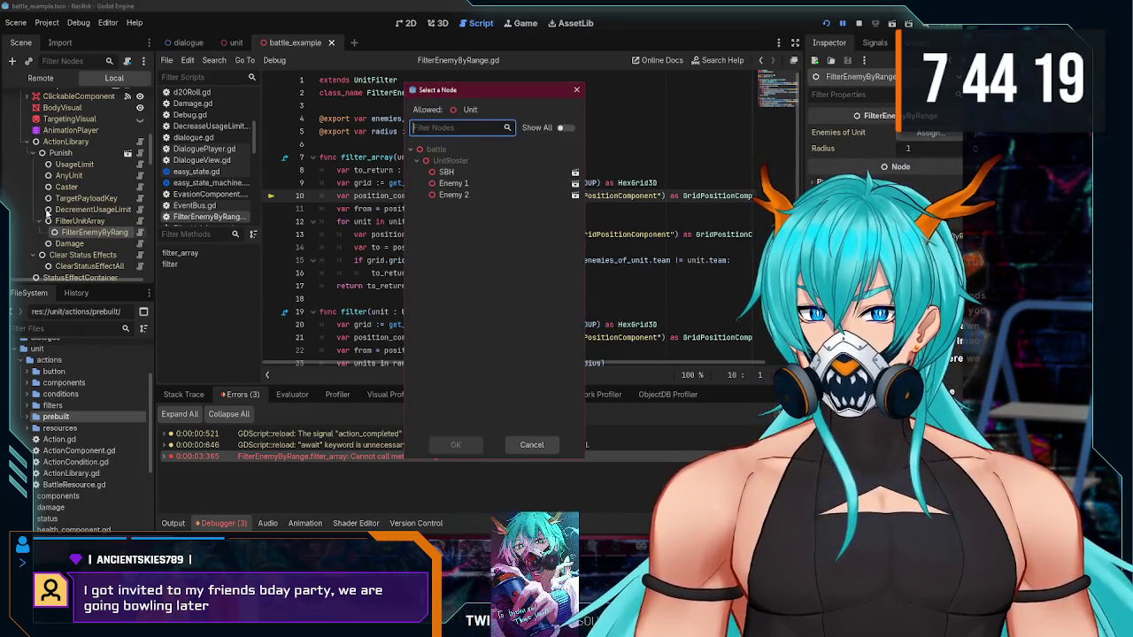
left_click(575, 92)
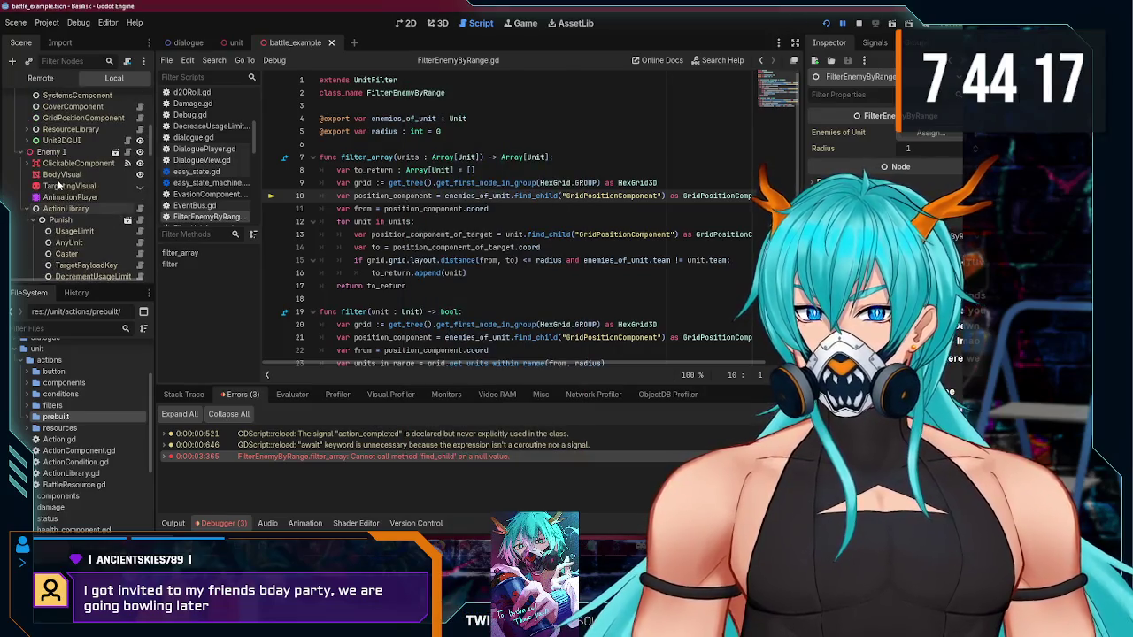
left_click(932, 134)
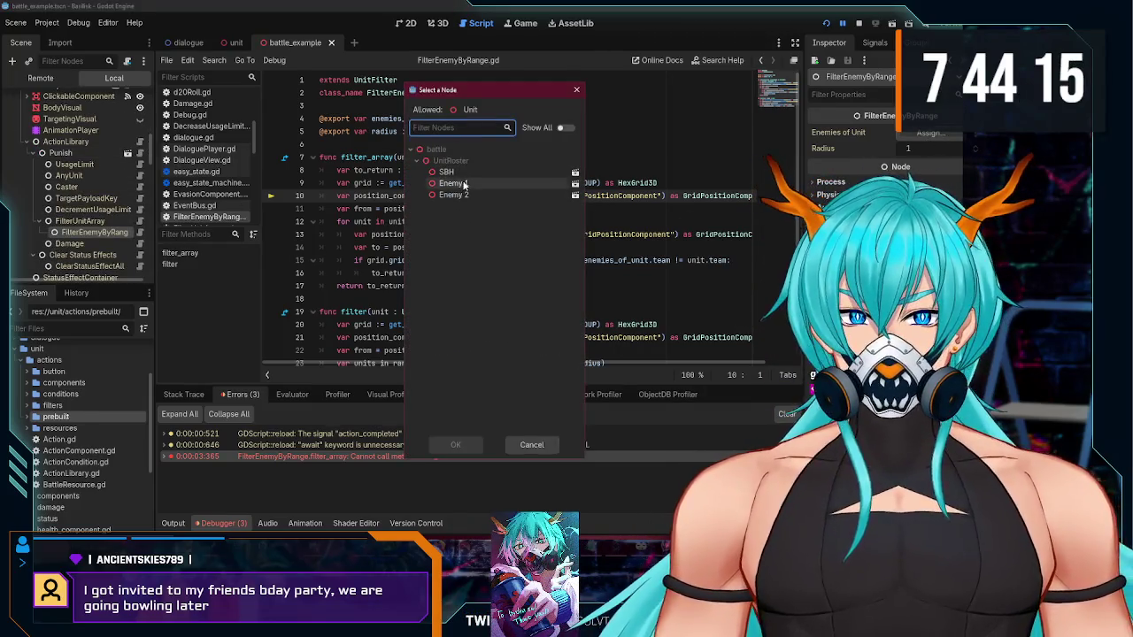
double_click(463, 184)
Step: Set Enemy 2's FilterEnemyByRange Enemies of Unit to Enemy 2, then save and run with F5
scroll(91, 168, "down", 5)
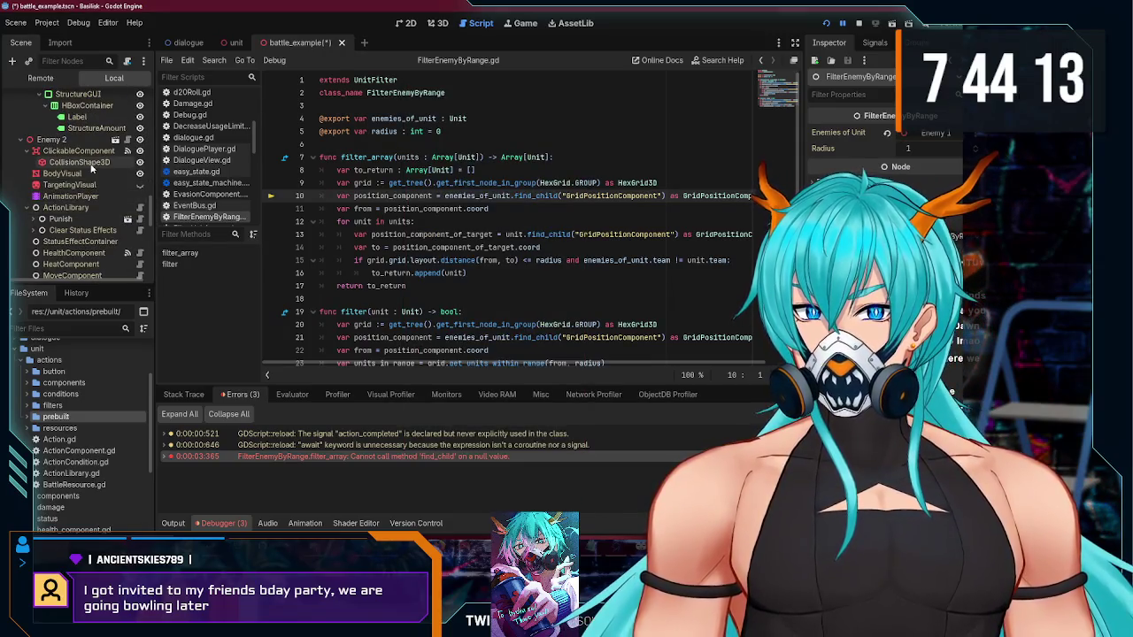
scroll(91, 168, "down", 2)
left_click(34, 129)
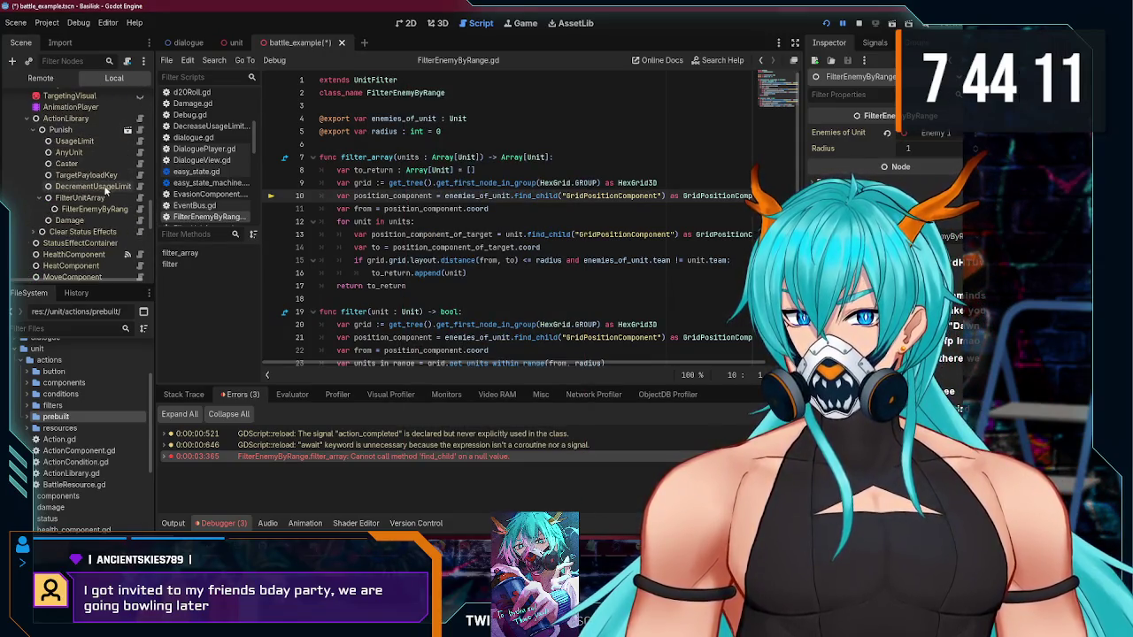
left_click(95, 209)
left_click(929, 133)
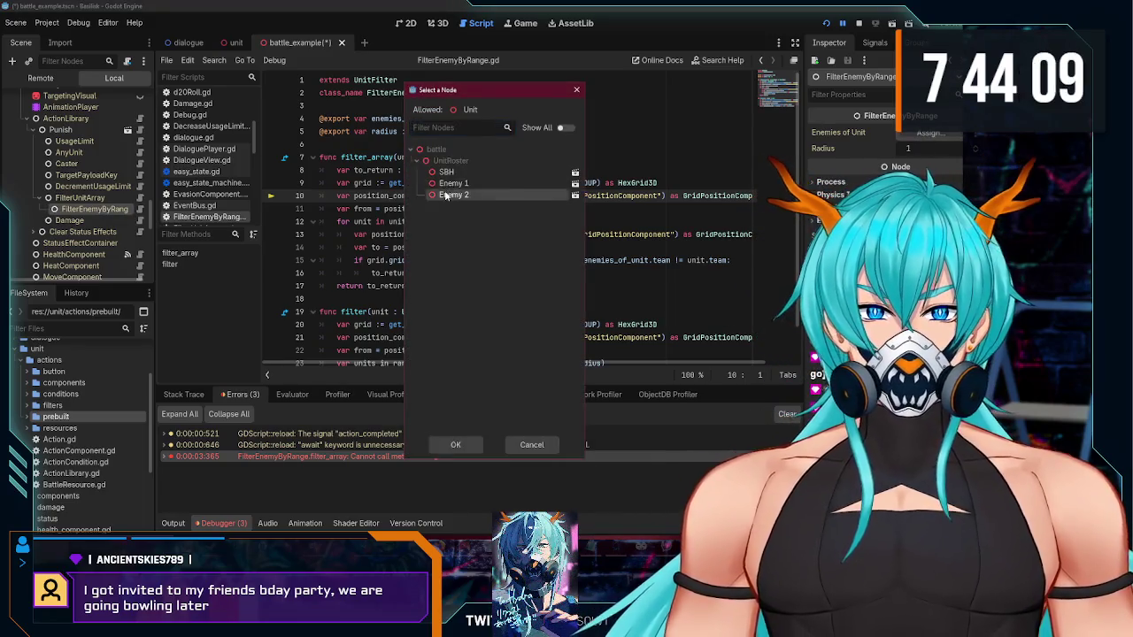
double_click(452, 194)
key("F5")
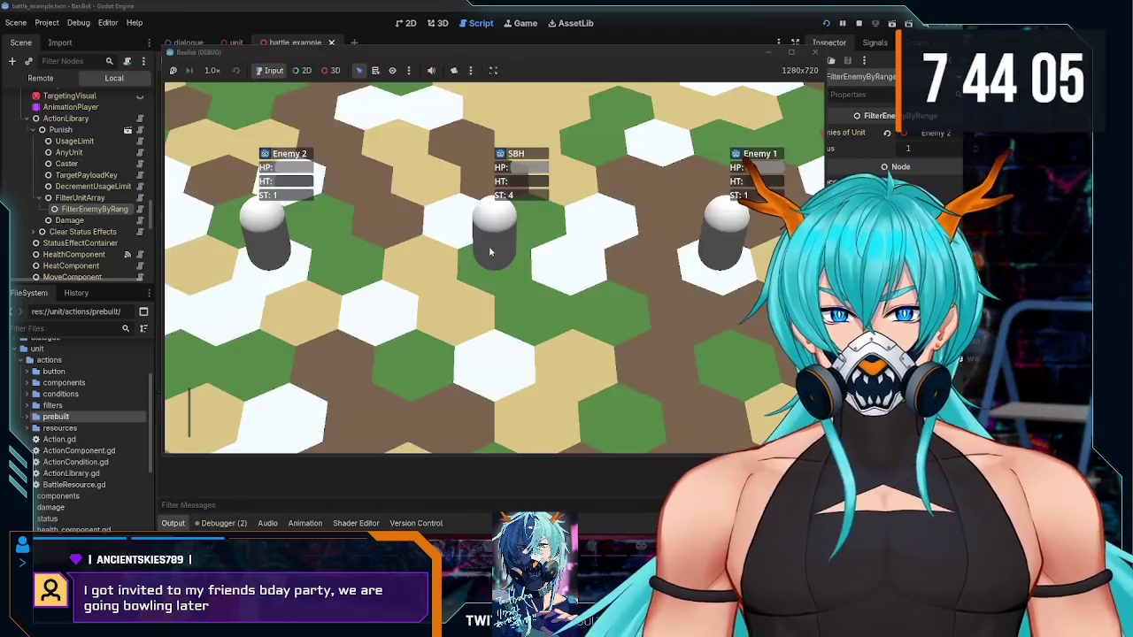
Step: Move SBH four times across the hex board, including Boost and overcharged Boost, then stop the game
left_click(385, 412)
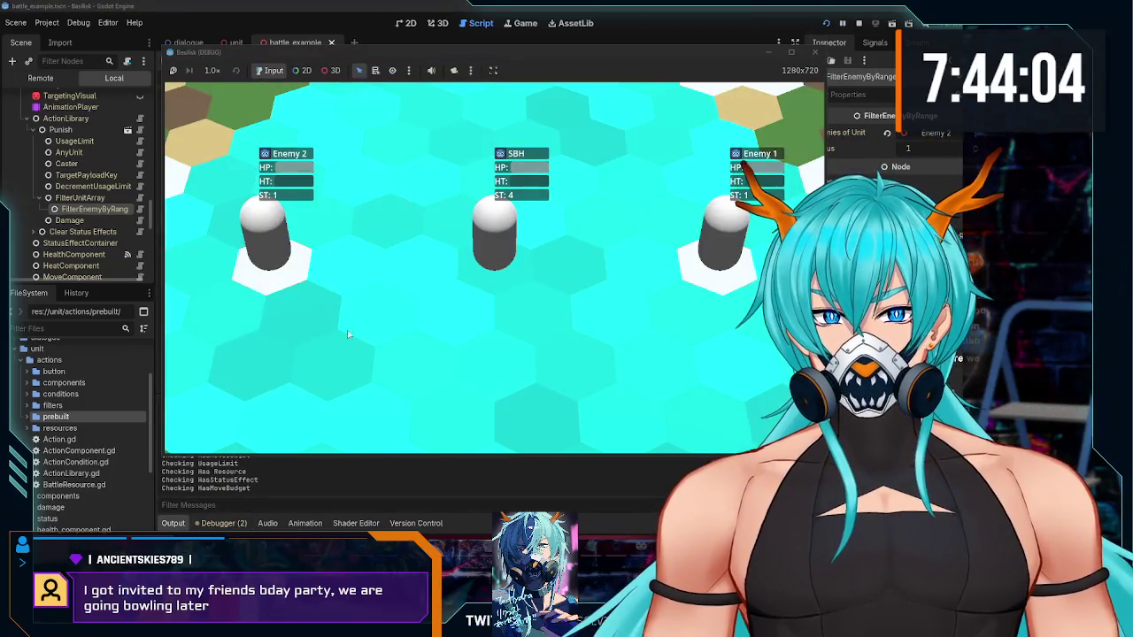
left_click(338, 276)
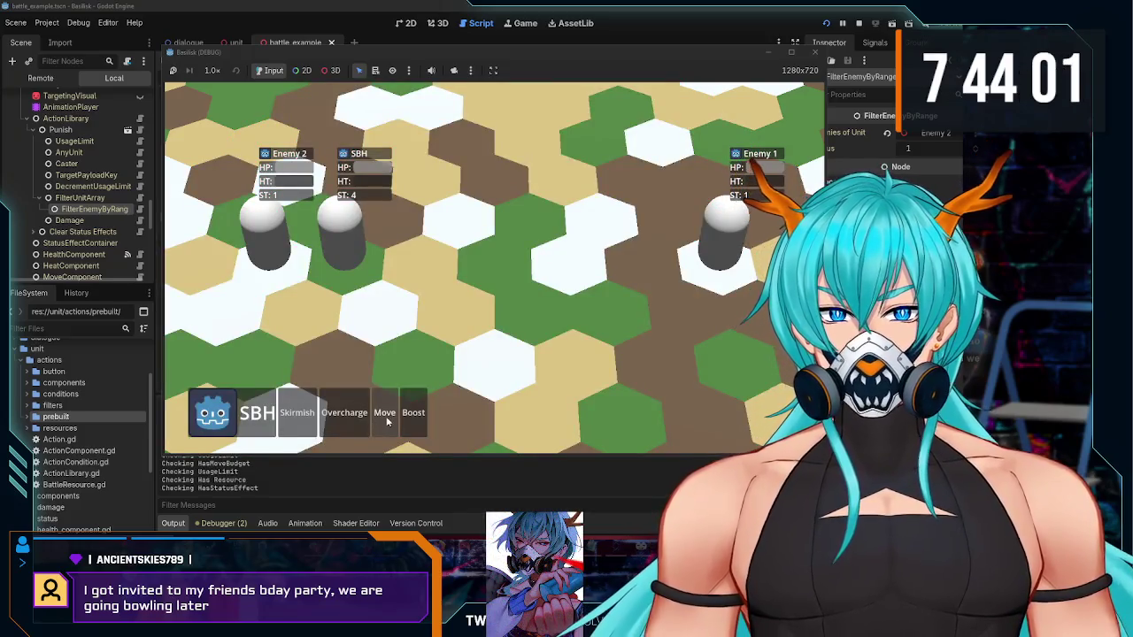
left_click(385, 416)
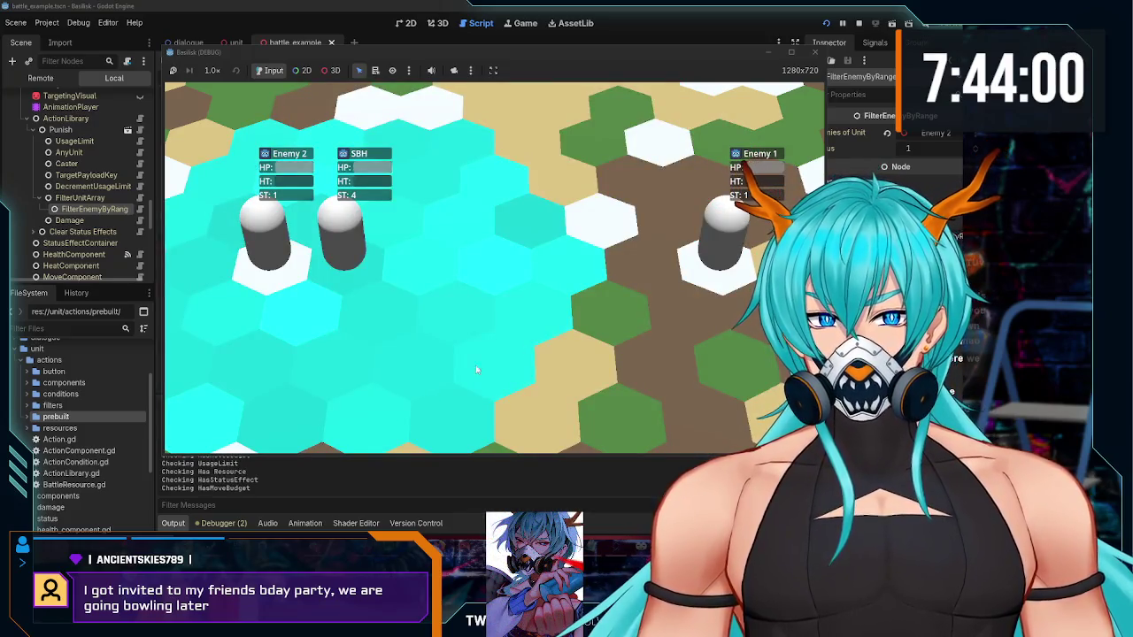
left_click(583, 269)
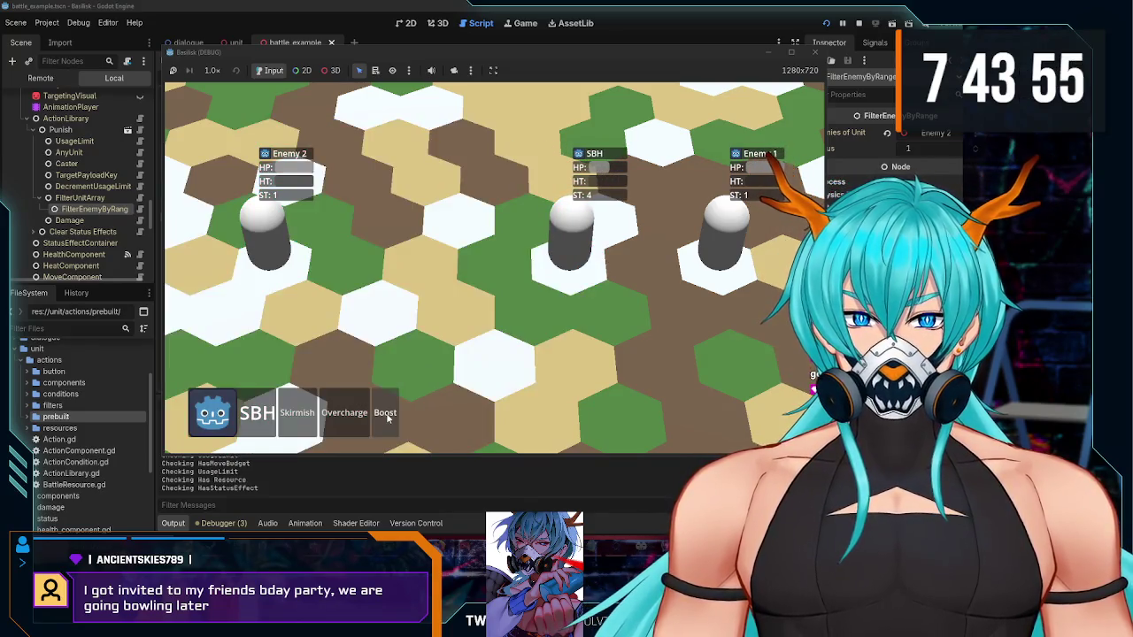
left_click(385, 416)
left_click(651, 266)
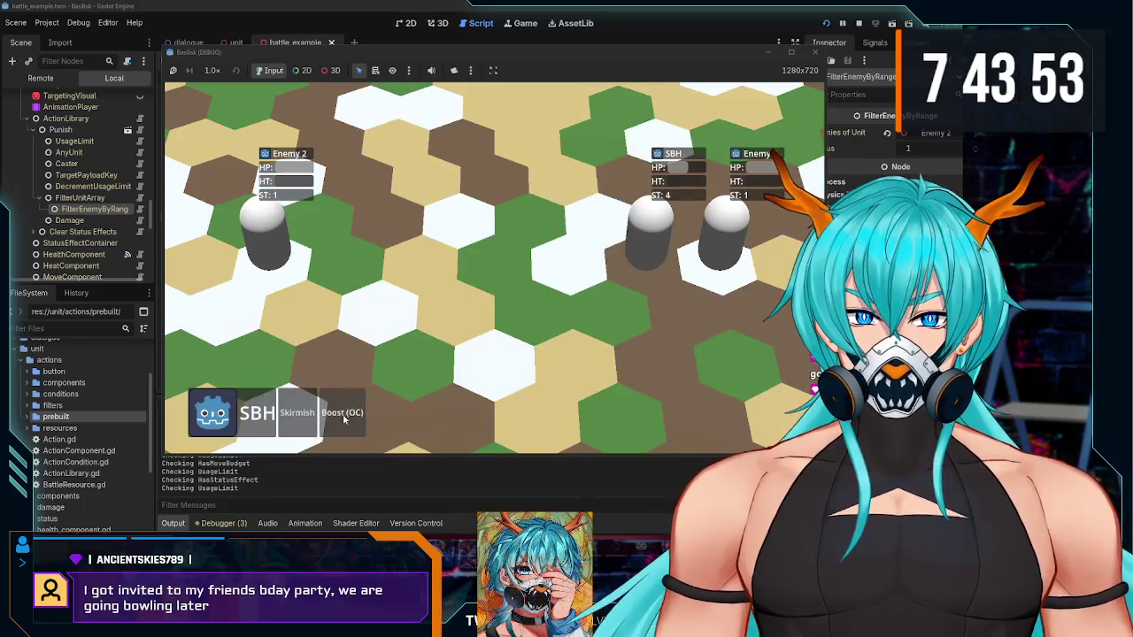
left_click(363, 402)
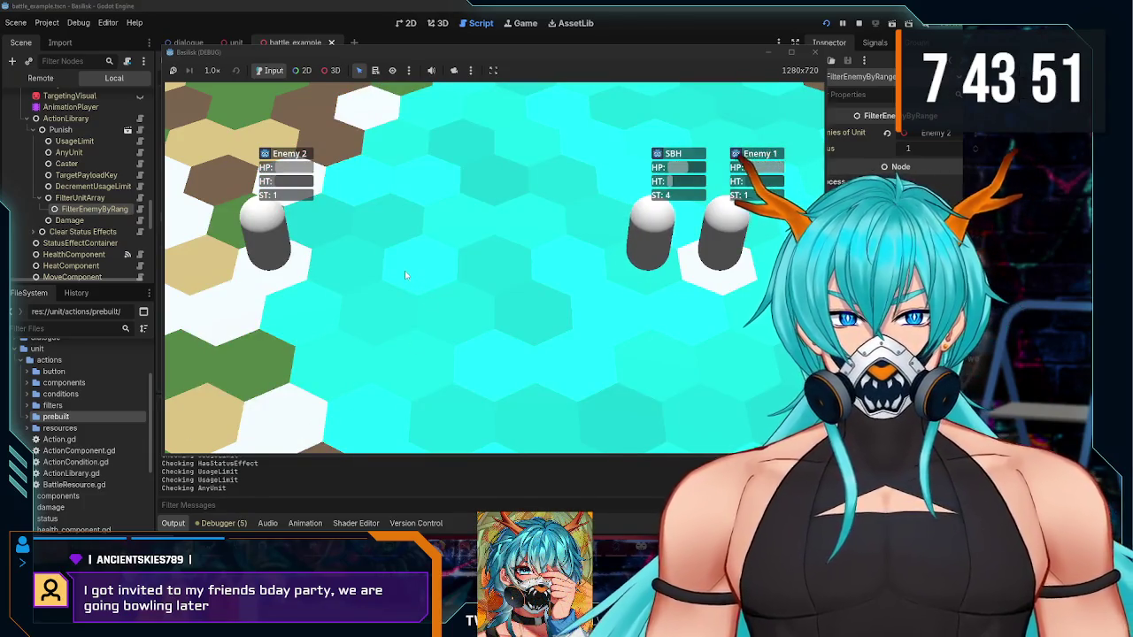
left_click(432, 289)
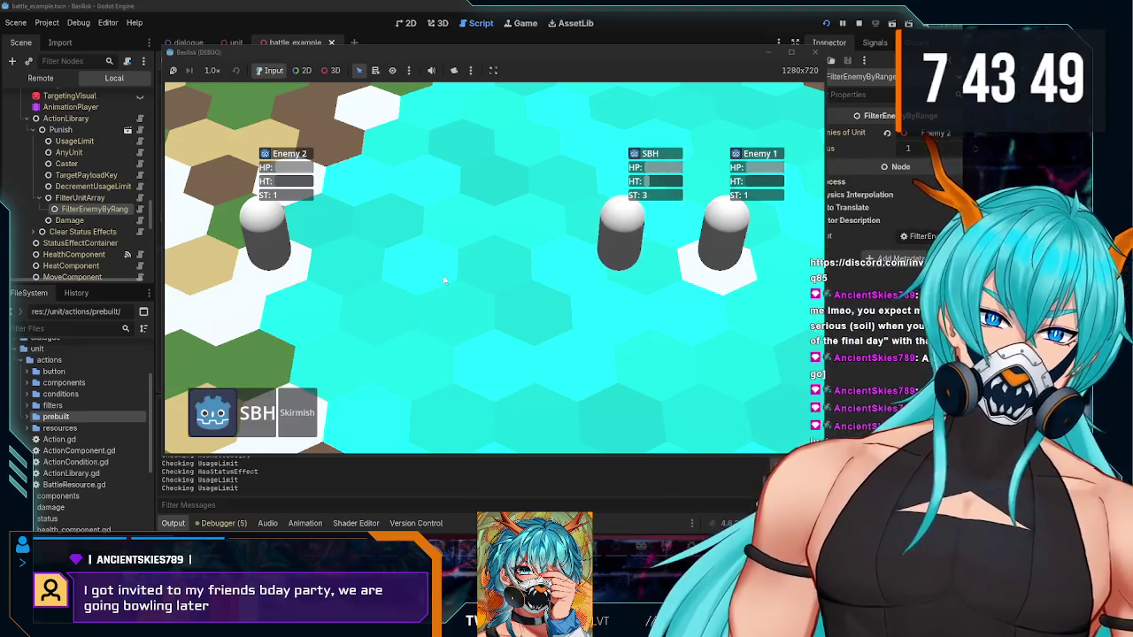
left_click(816, 52)
scroll(36, 244, "up", 3)
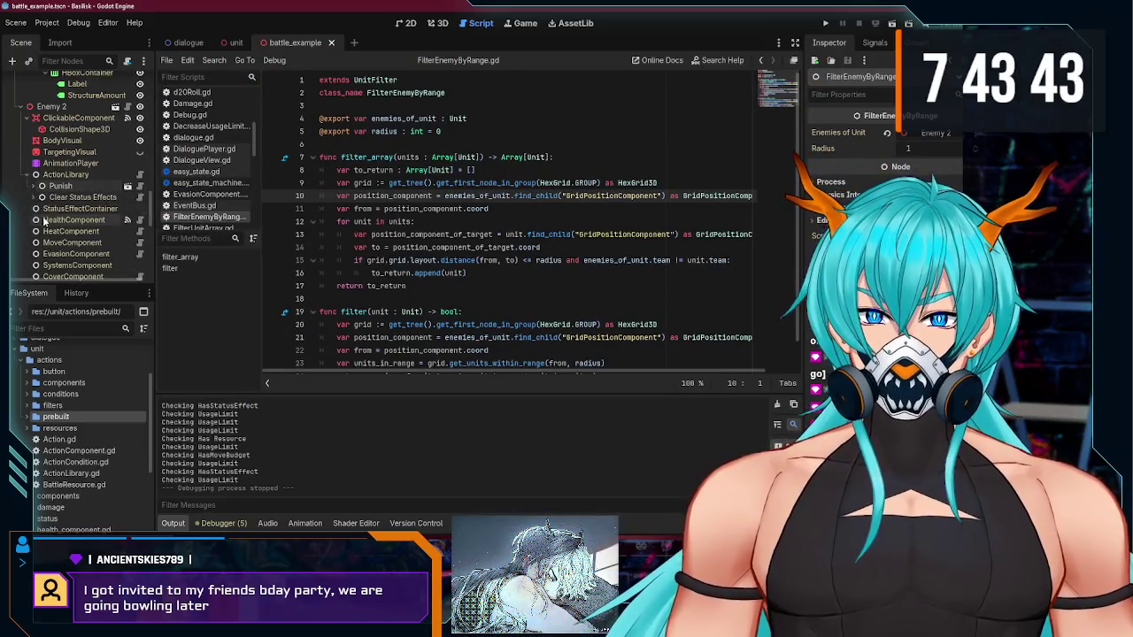
Step: Collapse the unit nodes, confirm Enemy 1's Team is Hostiles and SBH's is Allies, then open the unit scene
scroll(29, 203, "up", 5)
scroll(26, 220, "up", 5)
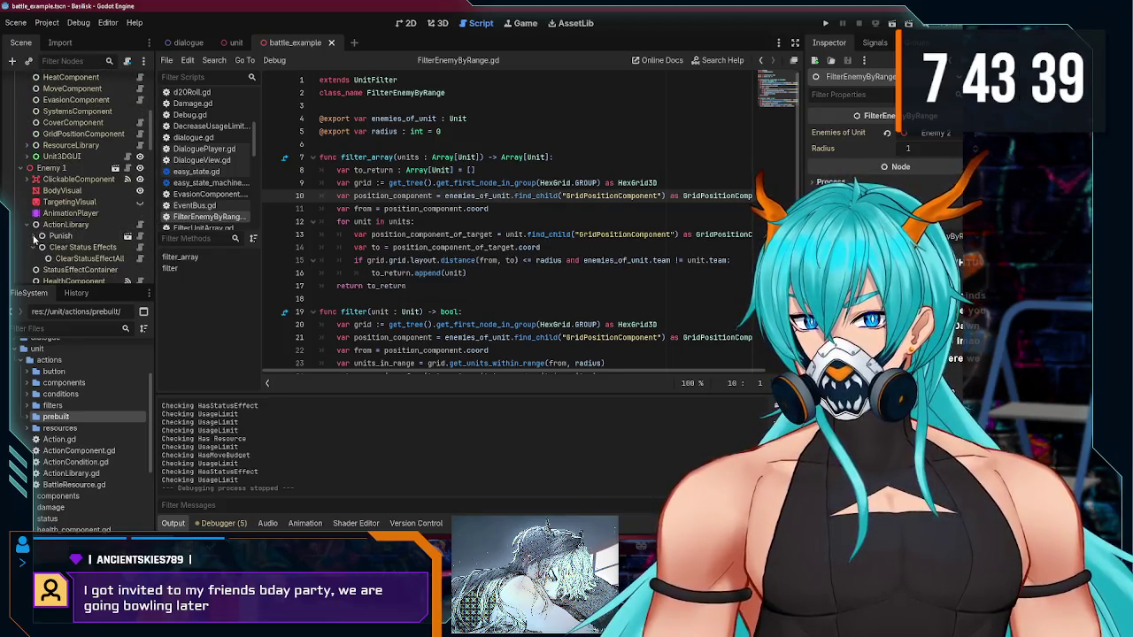
scroll(32, 240, "up", 2)
left_click(21, 244)
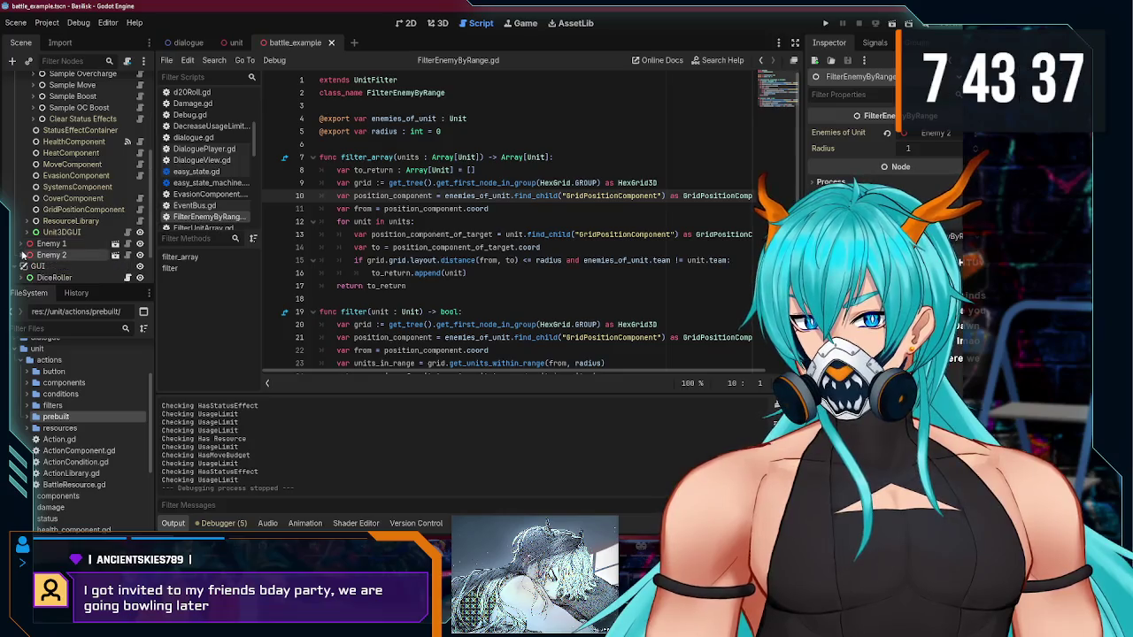
scroll(21, 225, "up", 5)
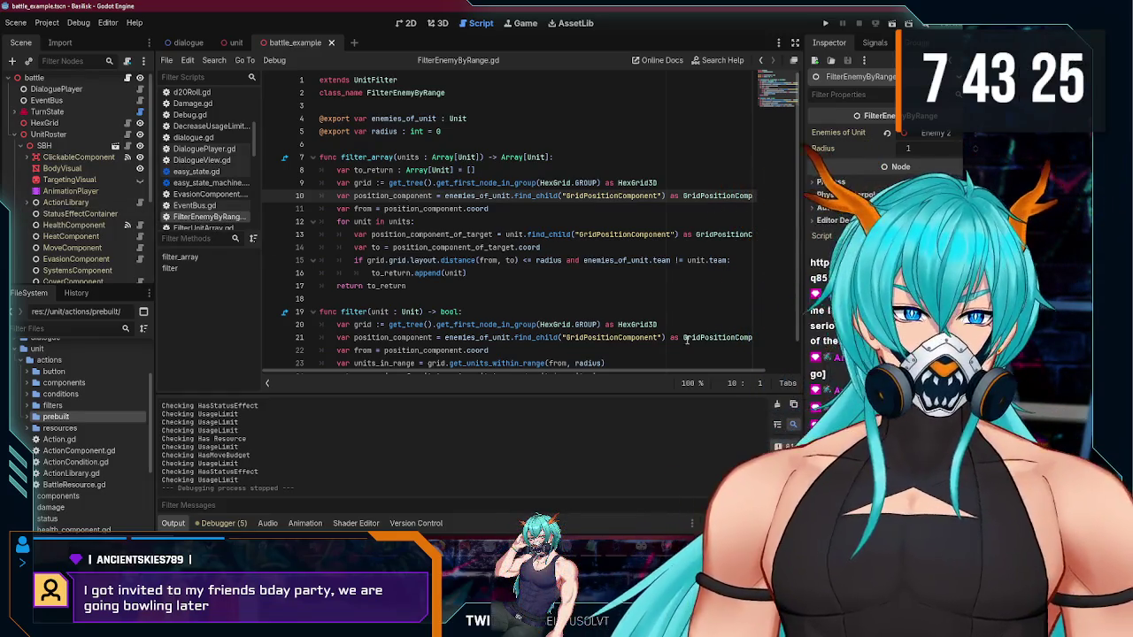
scroll(53, 177, "up", 1)
left_click(22, 152)
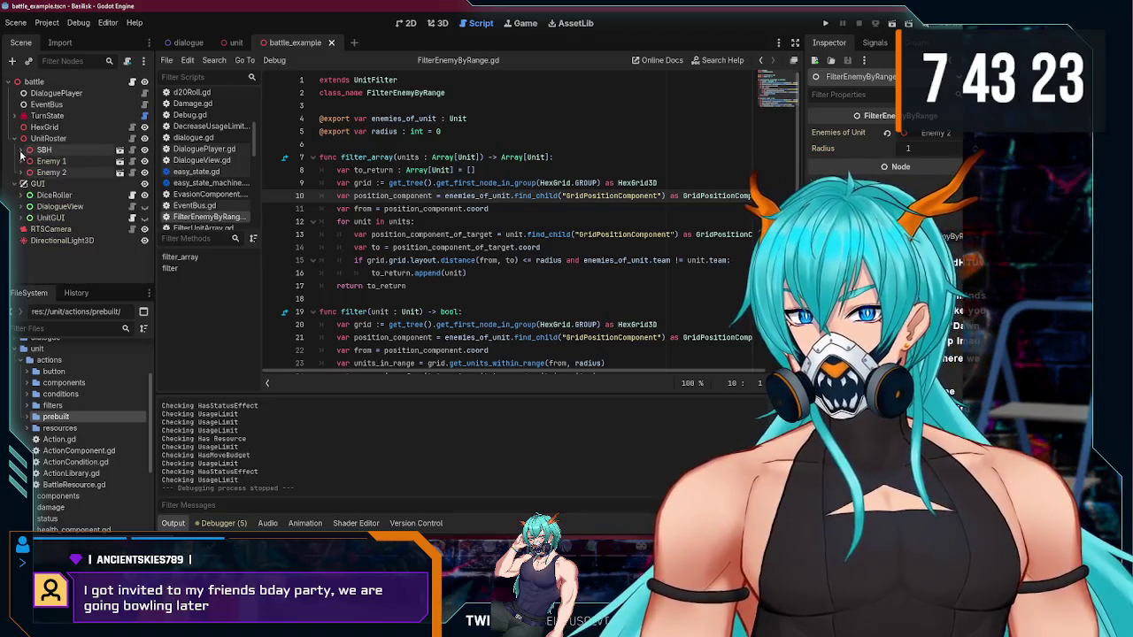
left_click(49, 150)
left_click(51, 161)
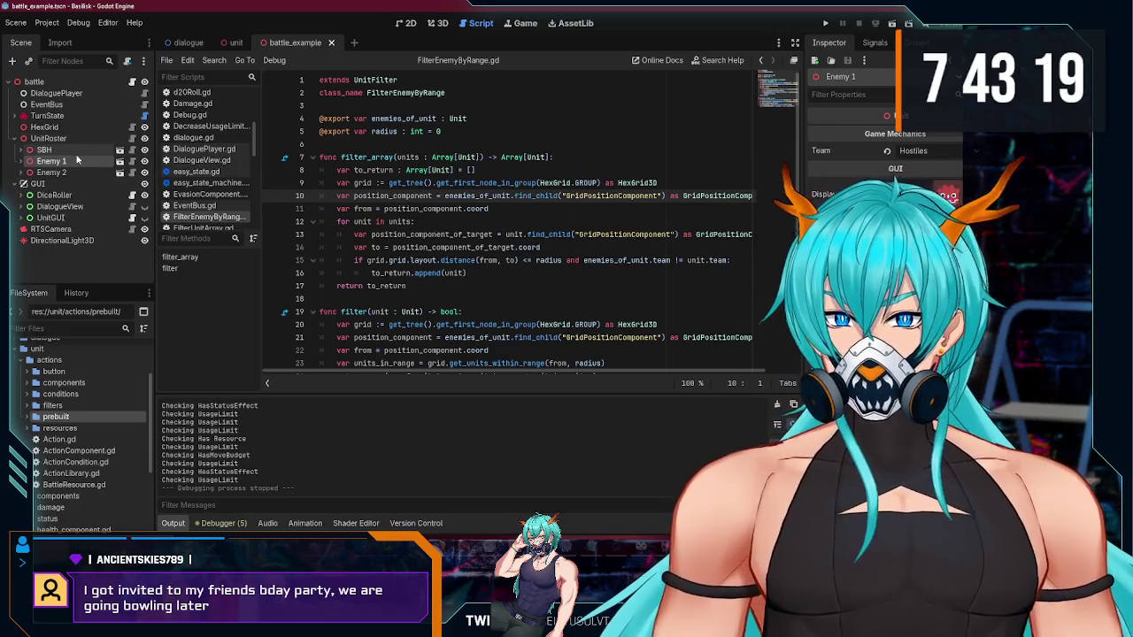
left_click(77, 148)
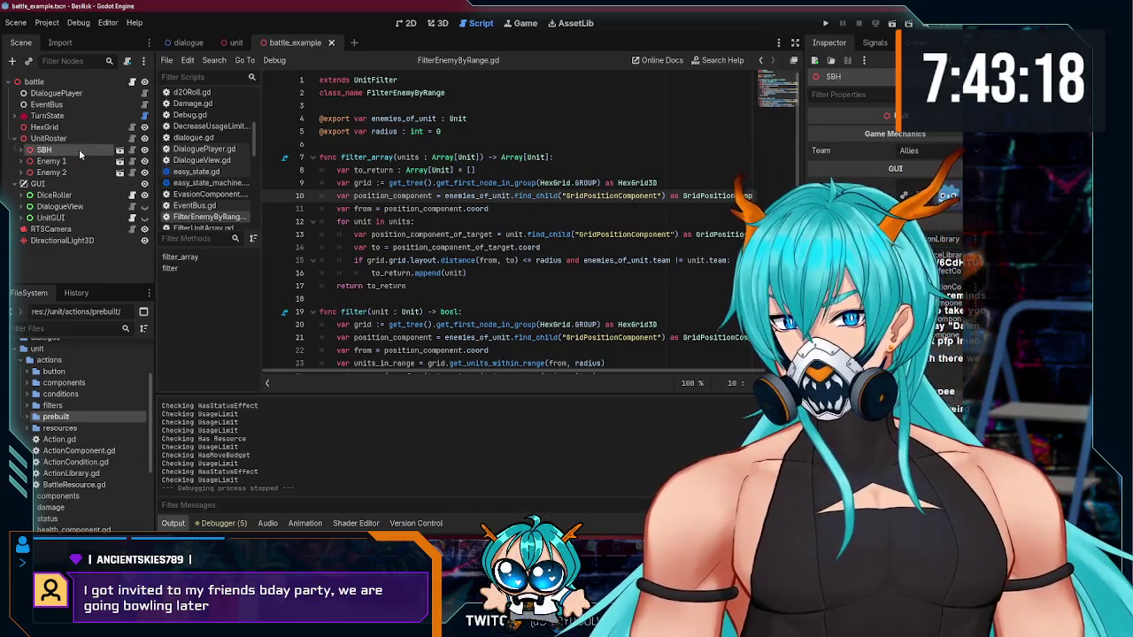
left_click(237, 43)
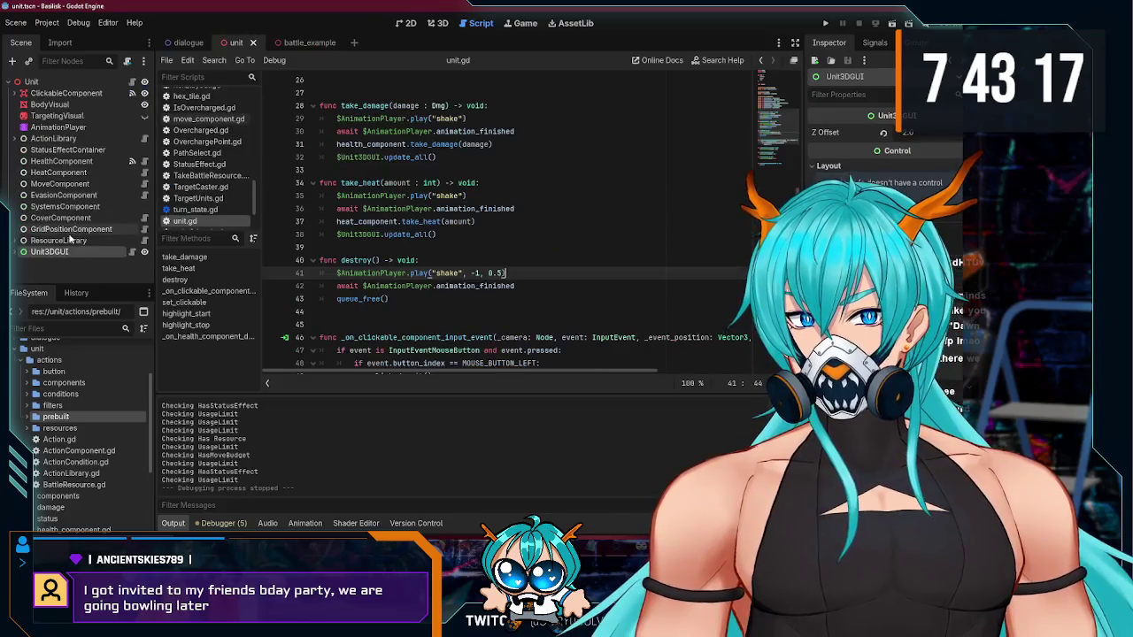
Step: Expand Unit3DGUI > PanelContainer, inspect the UnitDisplay node, and open unit_3d_gui.gd
left_click(16, 251)
scroll(77, 191, "down", 3)
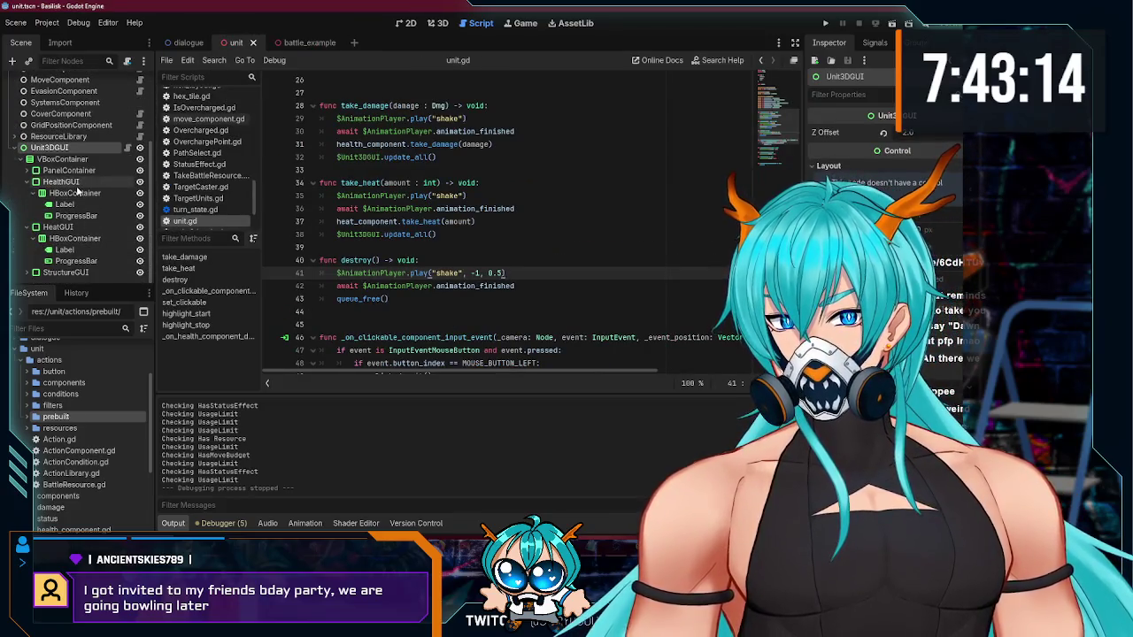
left_click(29, 170)
left_click(74, 193)
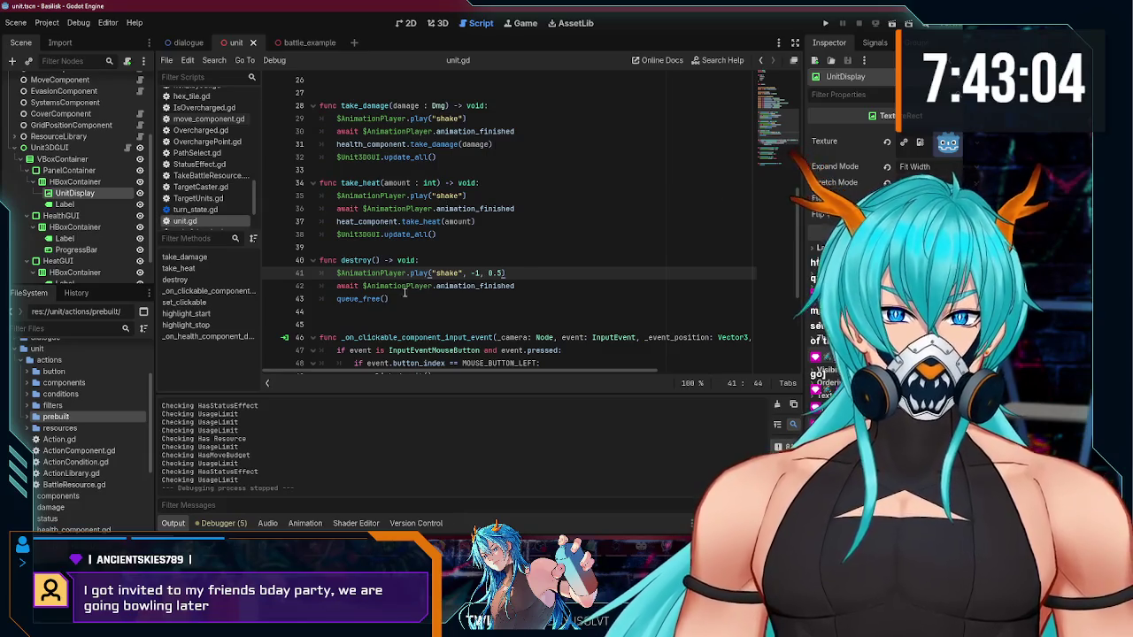
left_click(126, 147)
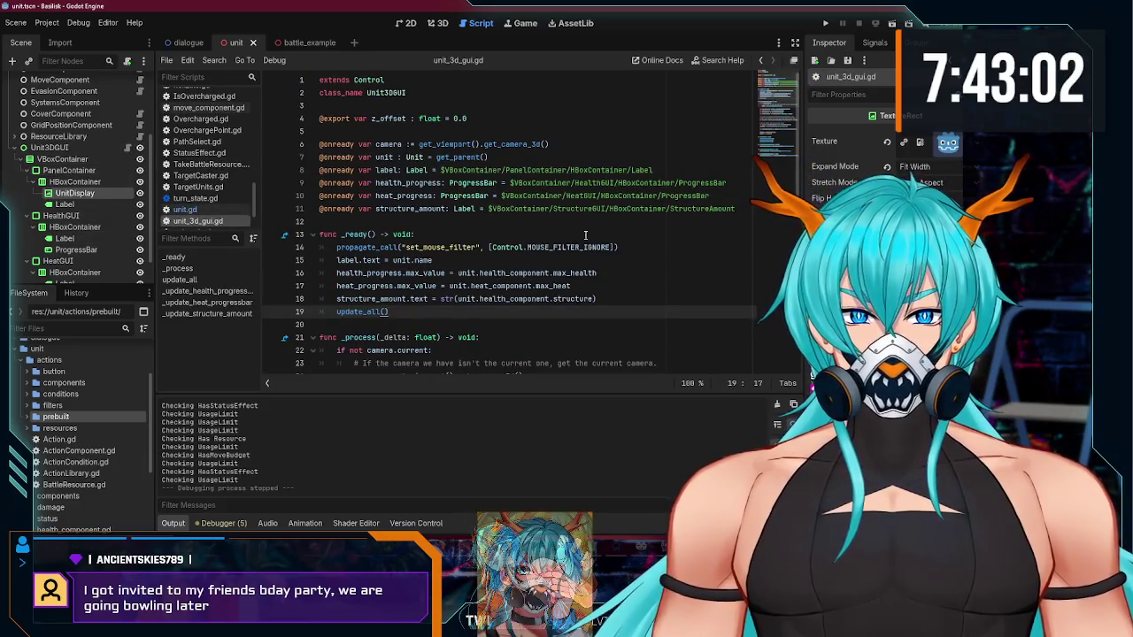
left_click(743, 209)
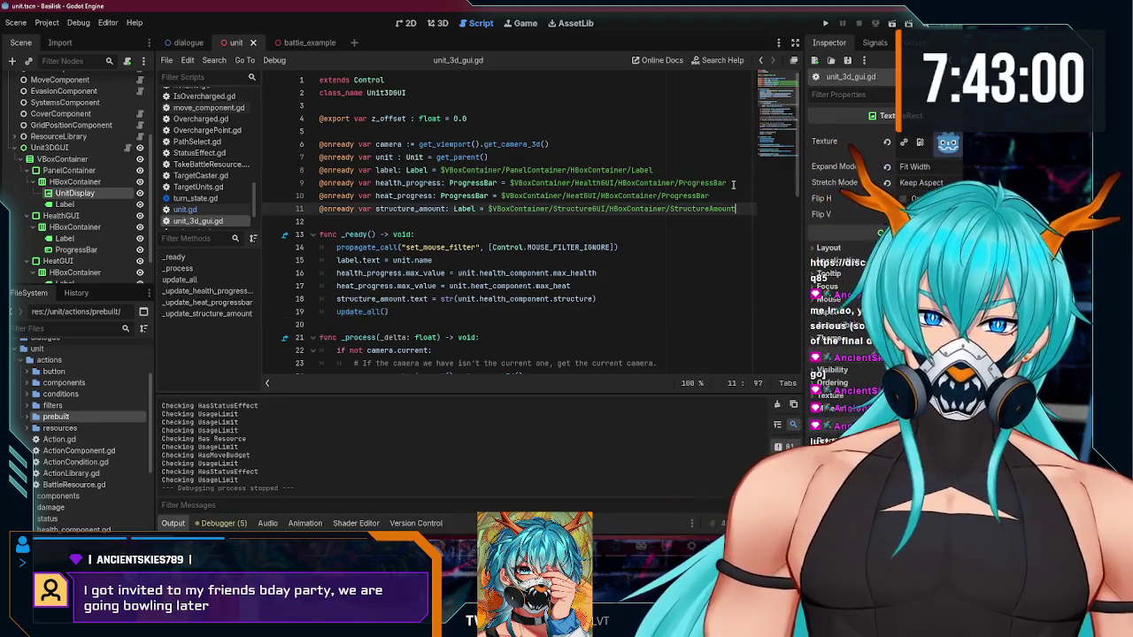
left_click(655, 169)
key("Return")
left_click(629, 194)
mouse_move(656, 169)
left_mouse_down()
mouse_move(441, 170)
mouse_move(503, 183)
mouse_move(653, 183)
left_mouse_up()
key("ctrl+c")
left_click(377, 183)
key("ctrl+v")
Step: Point the copy at $UnitDisplay, rename it unit_display, save, and add a new line in _ready
type("$un")
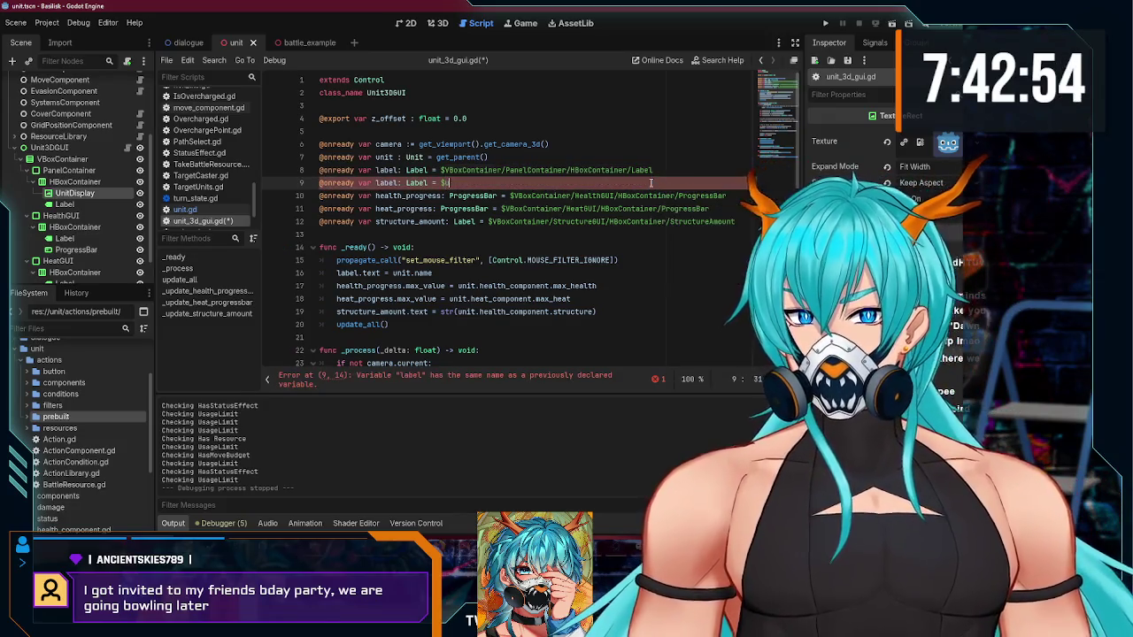
type("it")
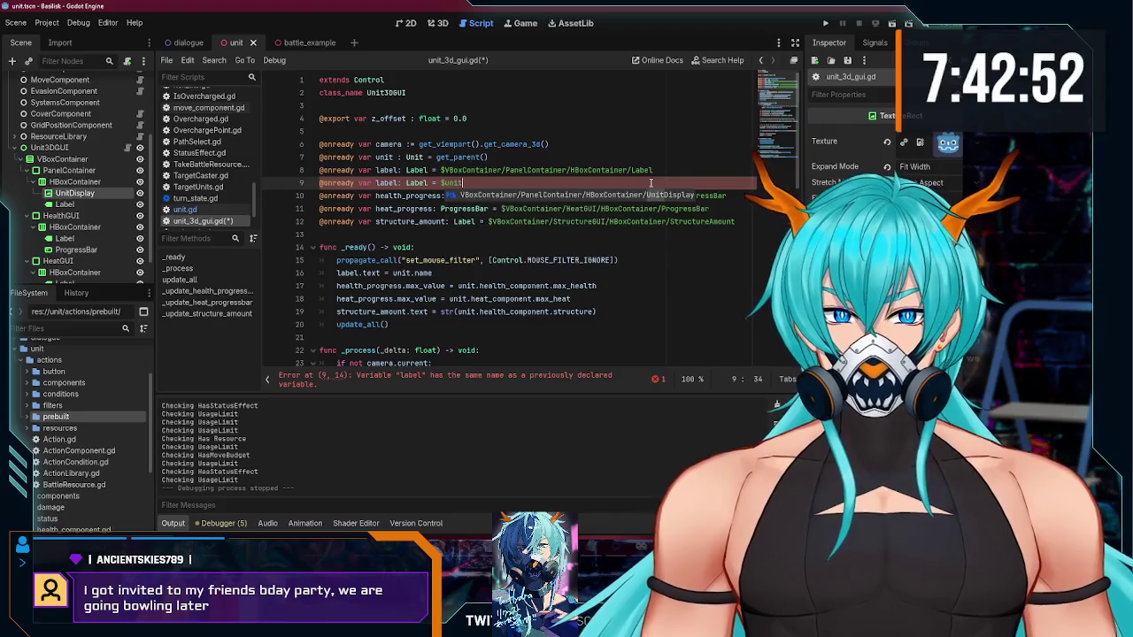
key("Return")
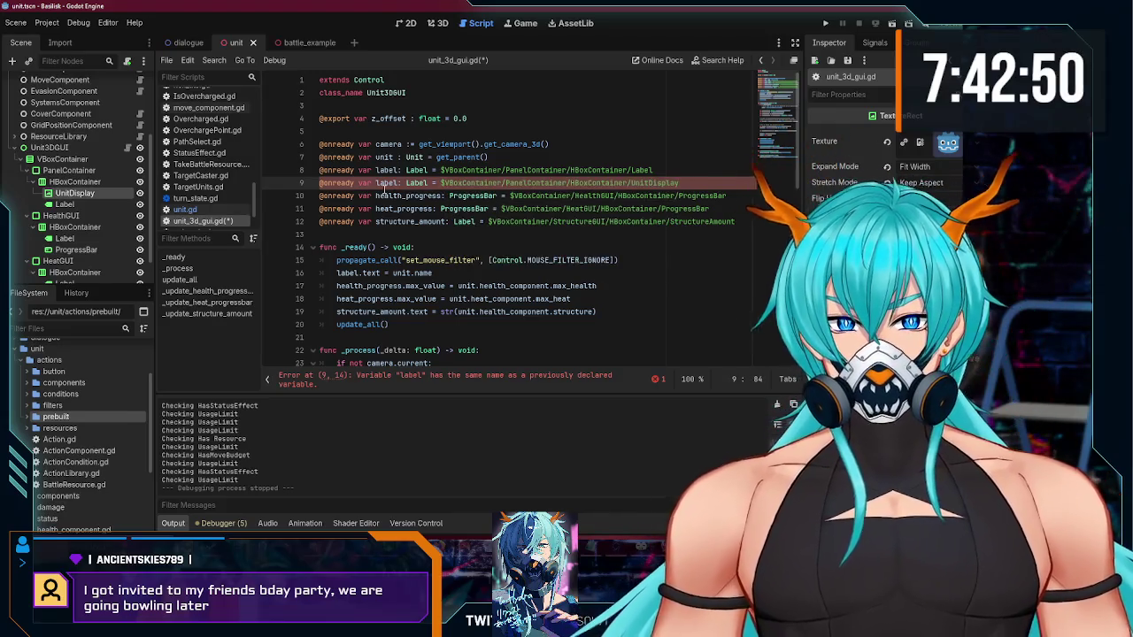
double_click(386, 184)
type("nitDisp")
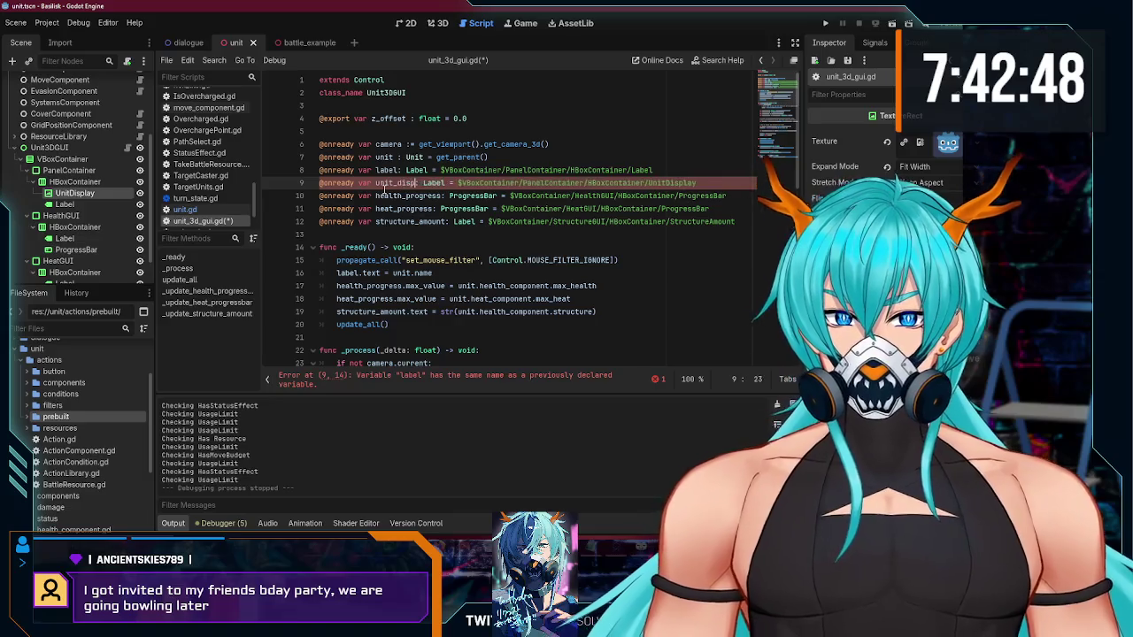
type("lay")
key("ctrl+s")
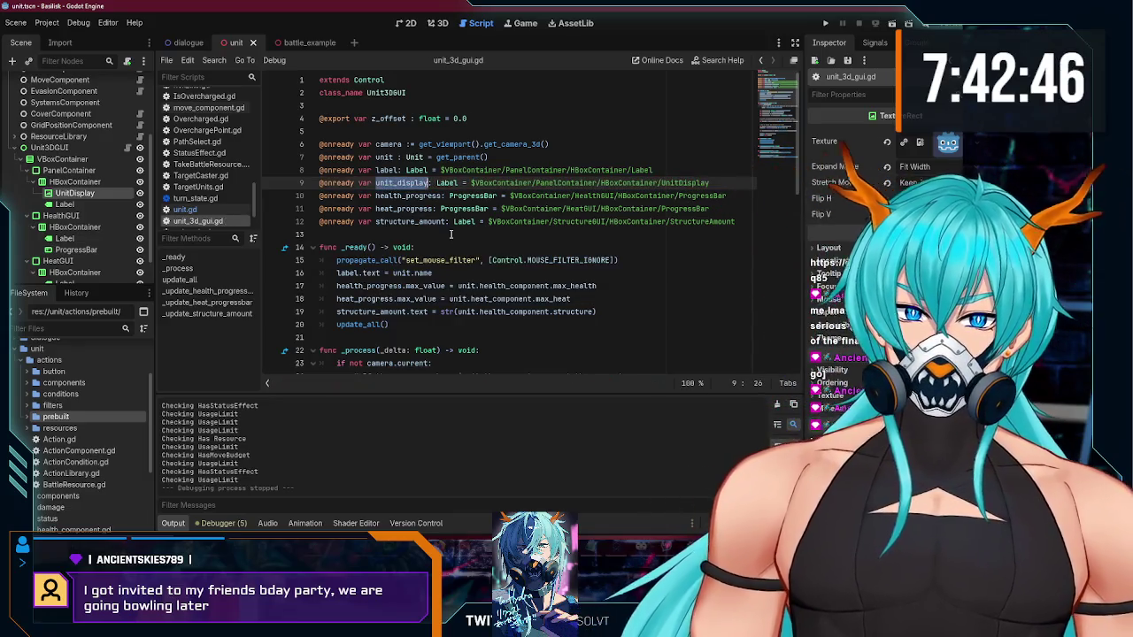
scroll(446, 225, "down", 2)
left_click(470, 195)
key("Return")
type("unit_display.")
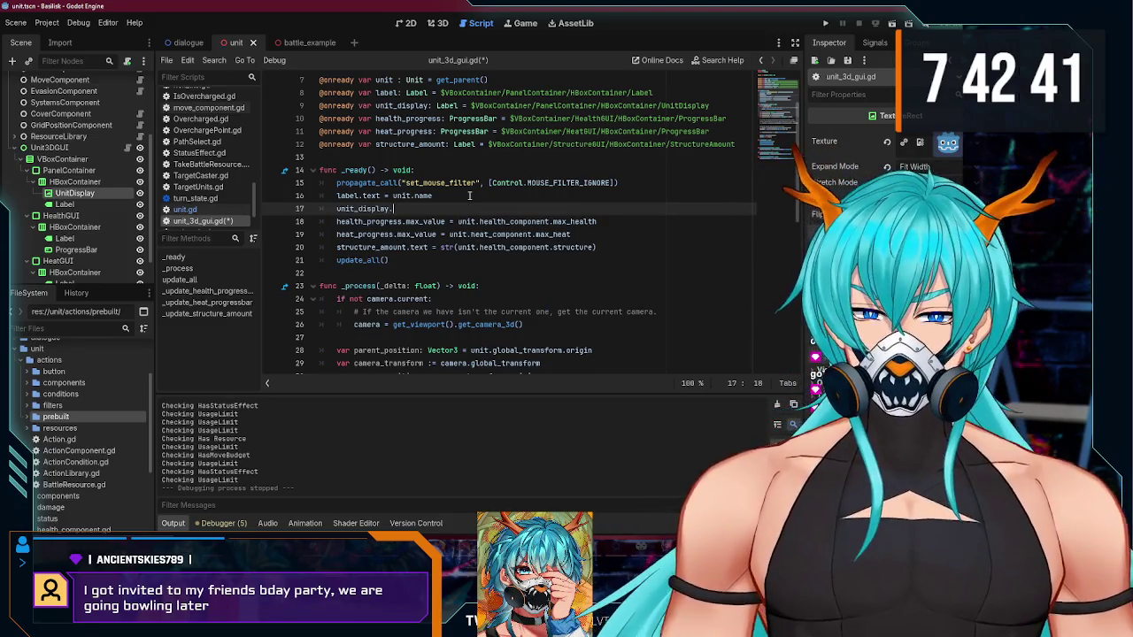
Step: Change unit_display's declared type on line 9 from Label to TextureRect
type("text")
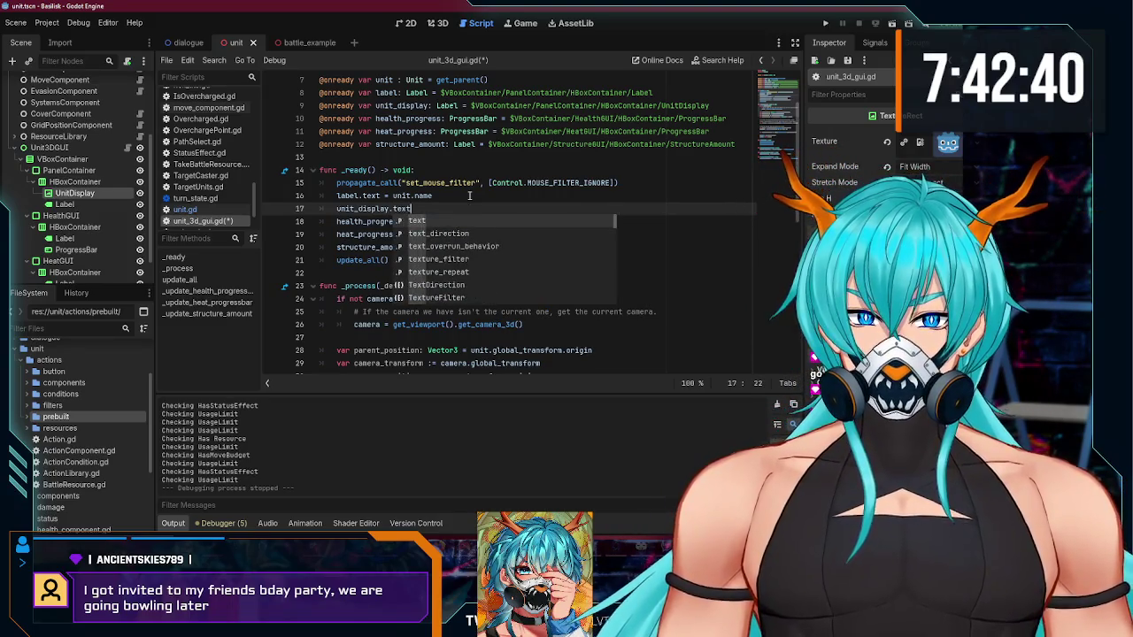
type("ur")
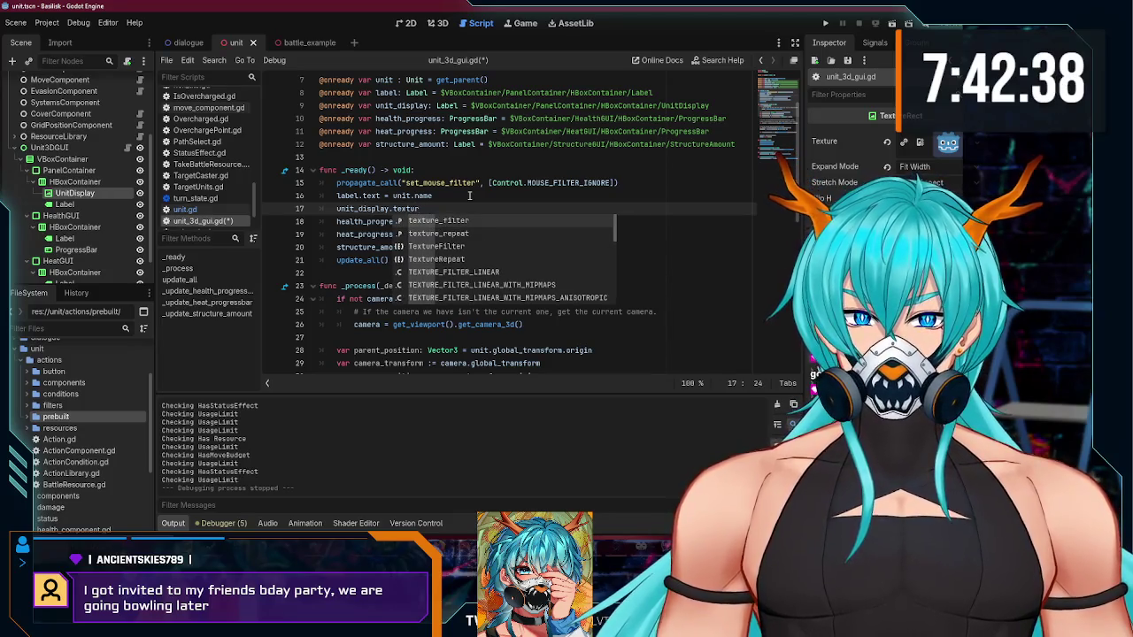
left_click(456, 106)
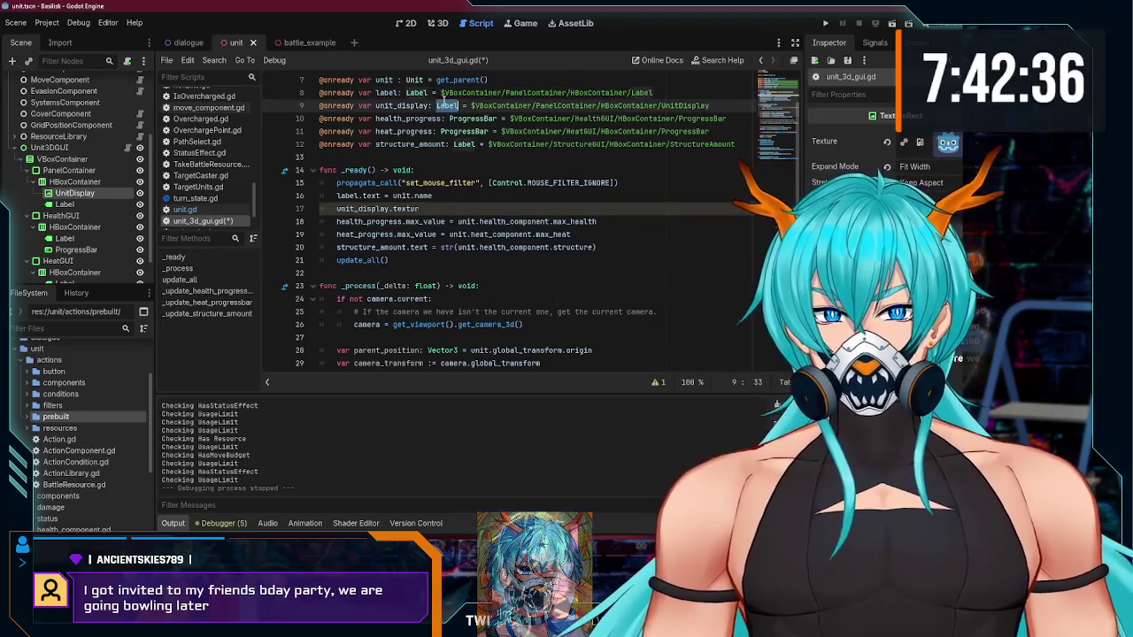
key("BackSpace")
key("BackSpace")
key("BackSpace")
type("Texture")
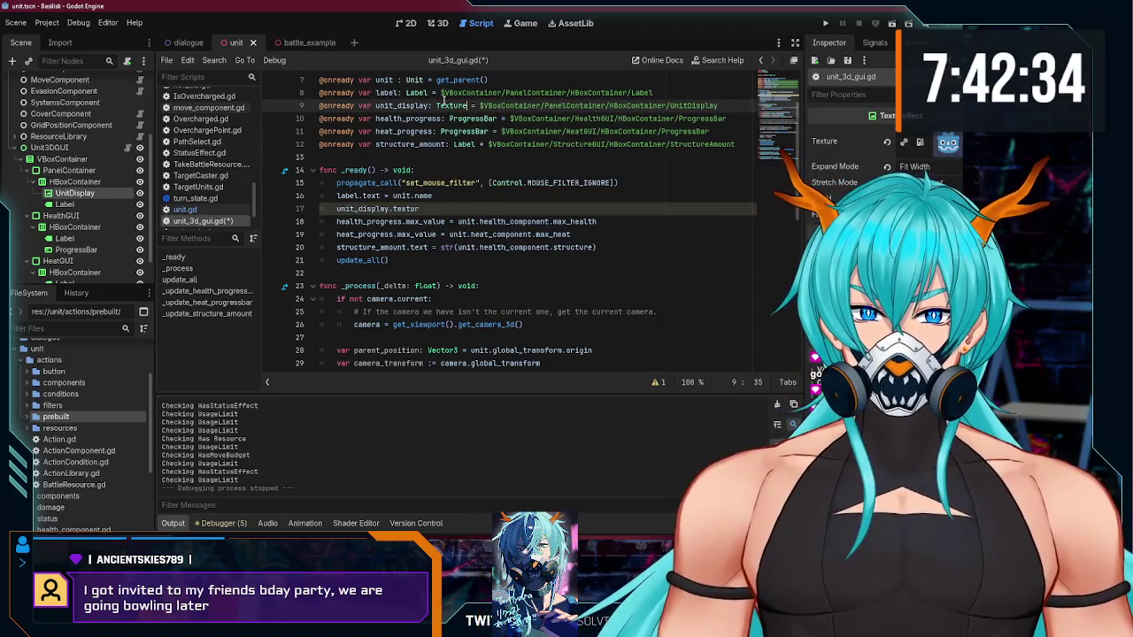
type("R")
key("Return")
Step: Write unit_display.texture = unit.display_icon on line 17 and save the script
left_click(410, 209)
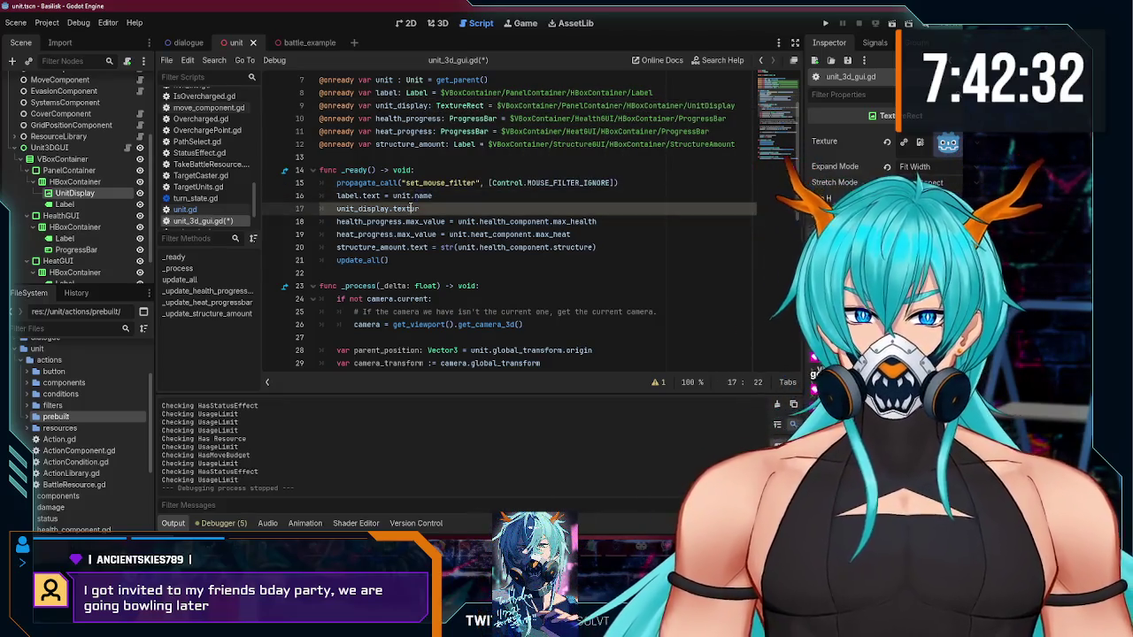
key("BackSpace")
key("BackSpace")
key("BackSpace")
type("ture =")
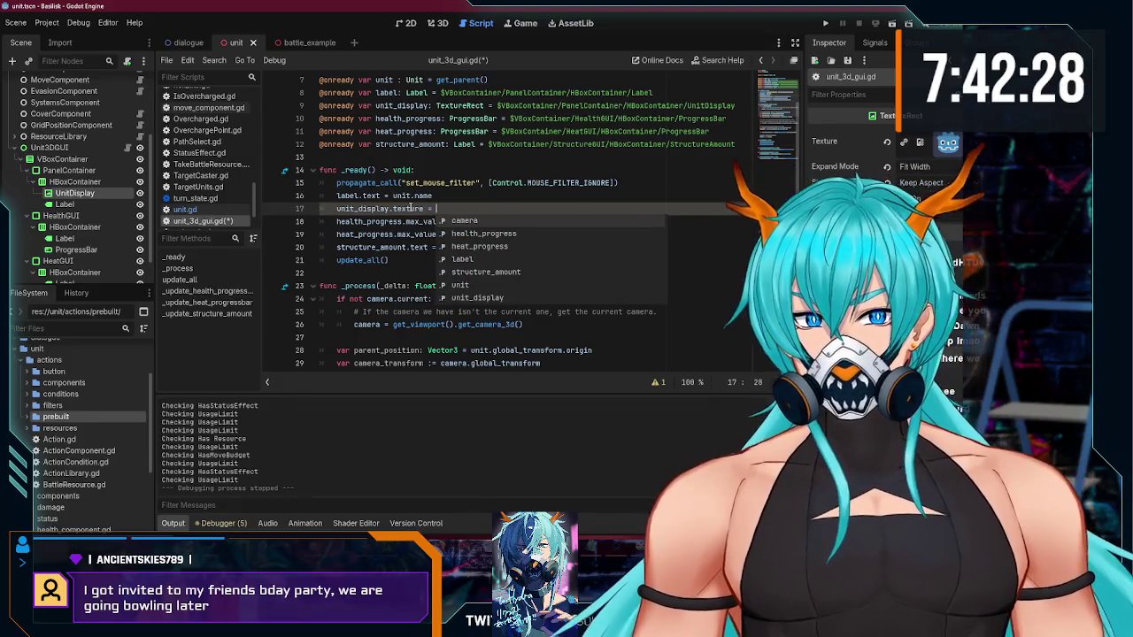
scroll(76, 210, "up", 3)
scroll(77, 210, "up", 2)
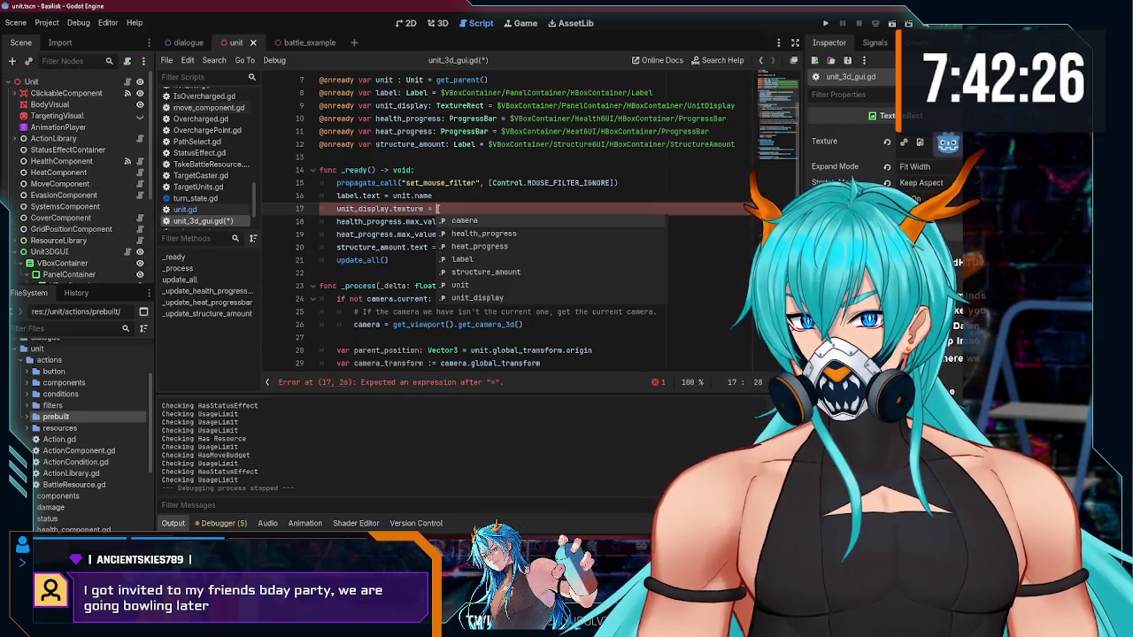
type("unit.d")
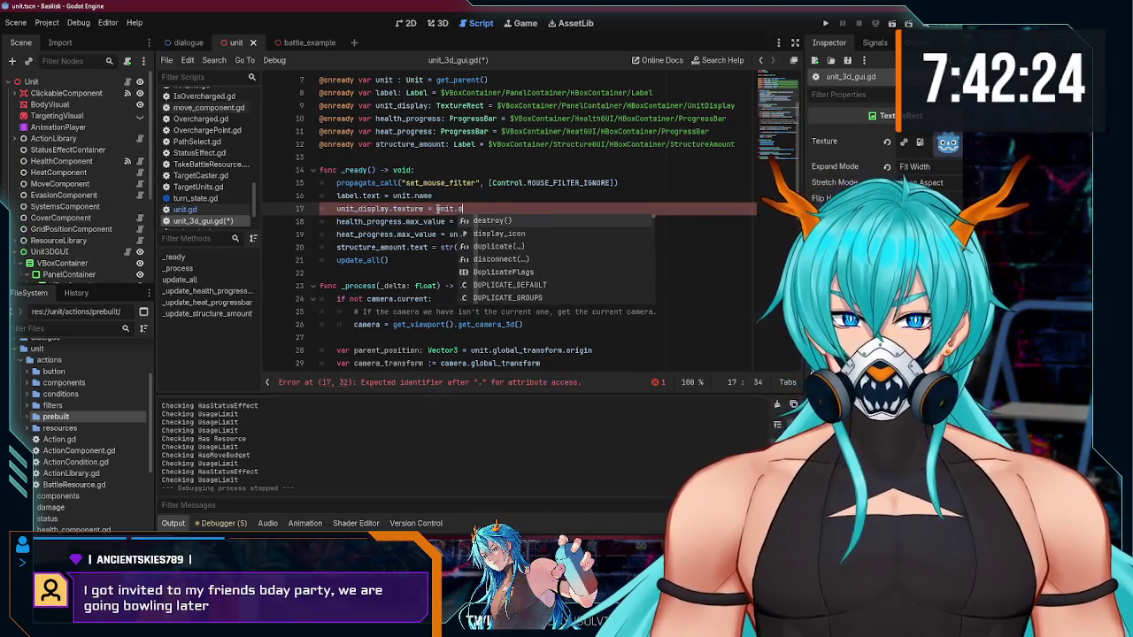
key("Down")
key("Return")
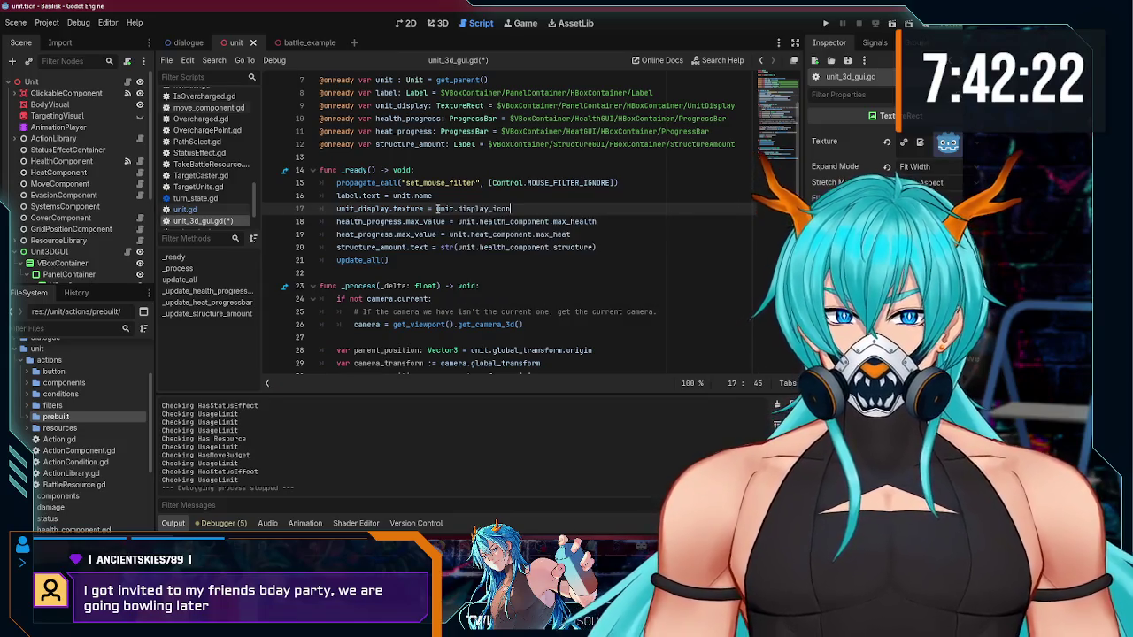
key("ctrl+s")
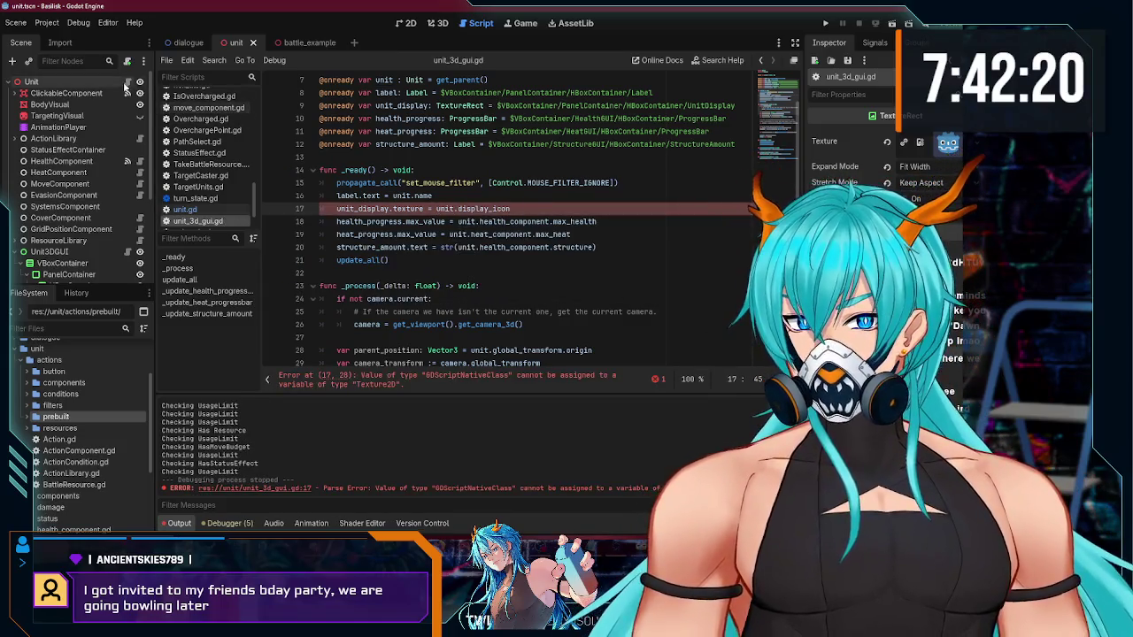
Step: Check that display_icon is exported as Texture2D in unit.gd, then return to unit_3d_gui.gd
key("alt+Left")
scroll(413, 202, "up", 3)
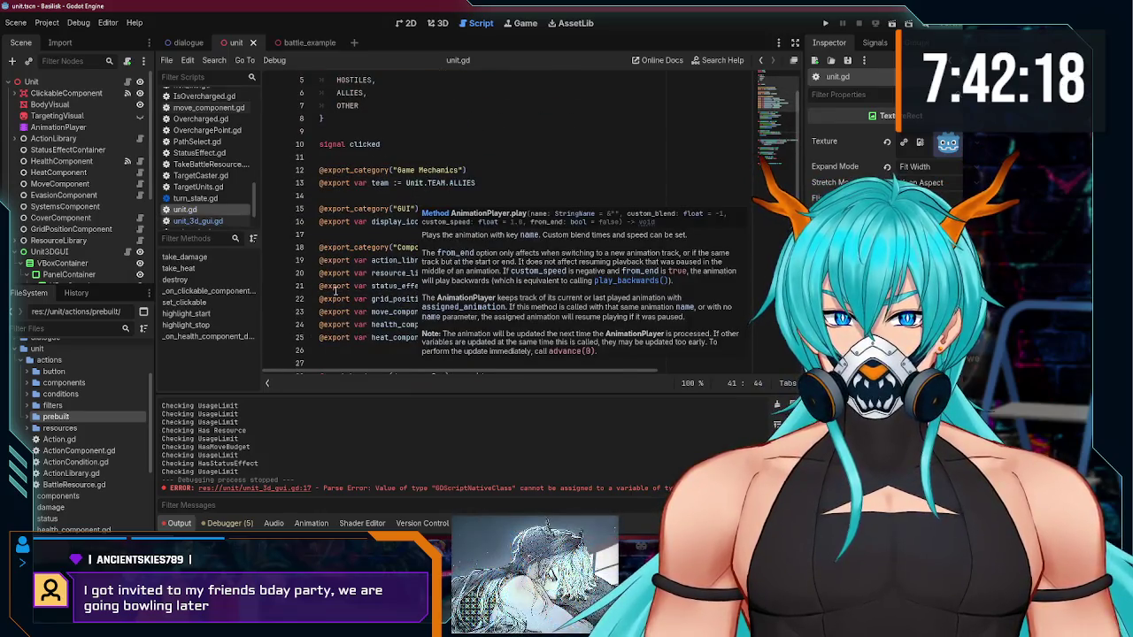
left_click(459, 143)
scroll(89, 176, "down", 5)
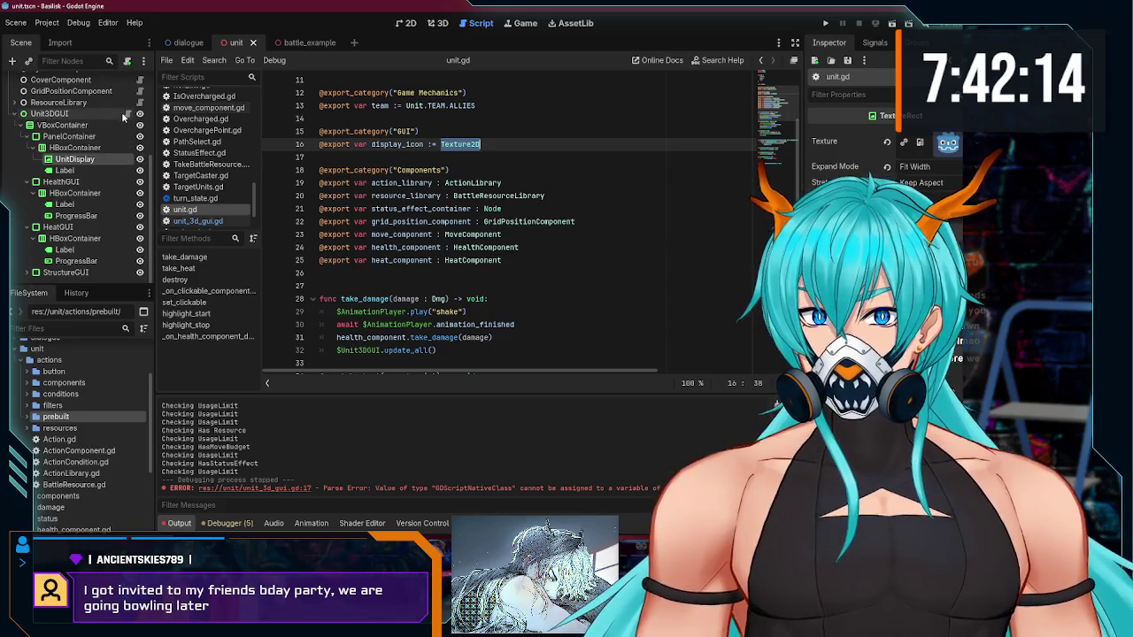
left_click(128, 114)
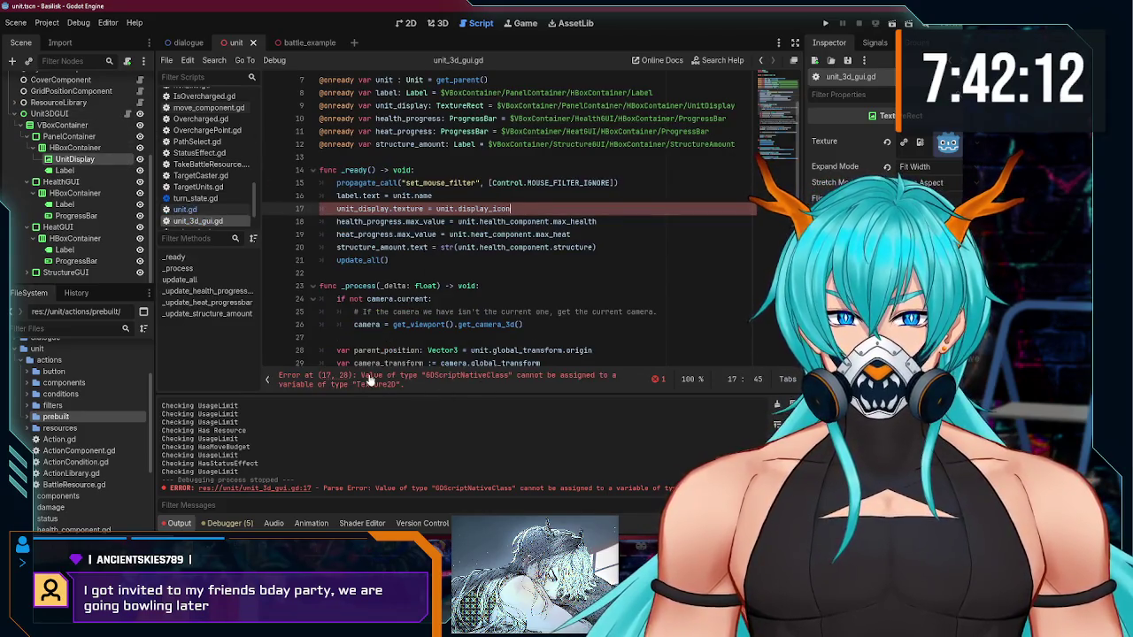
left_click(370, 381)
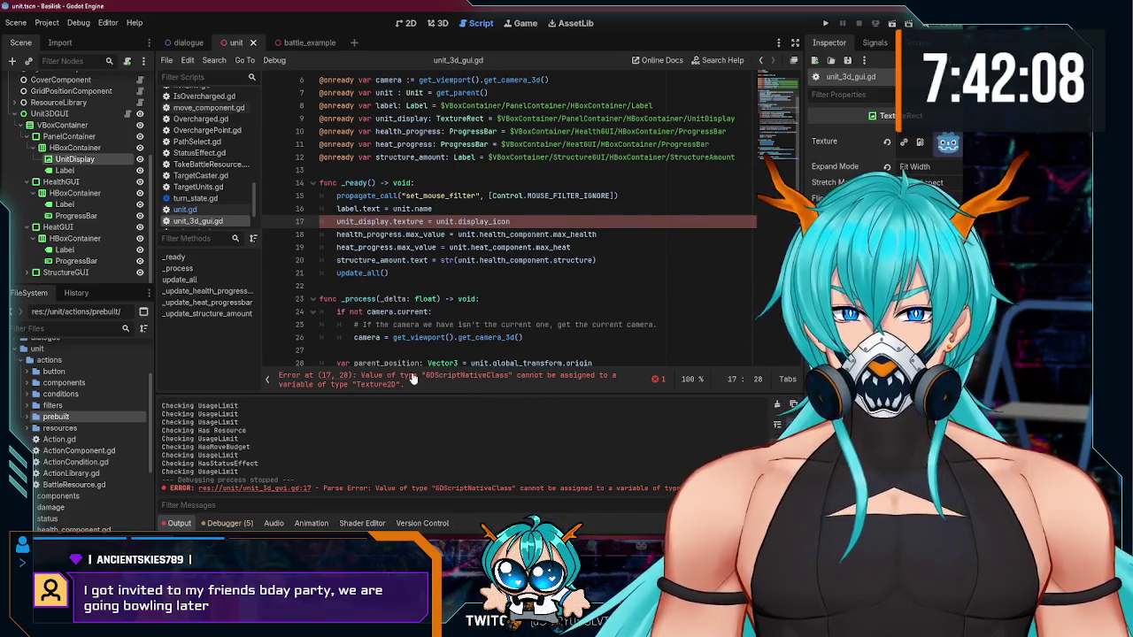
type("as Texture2")
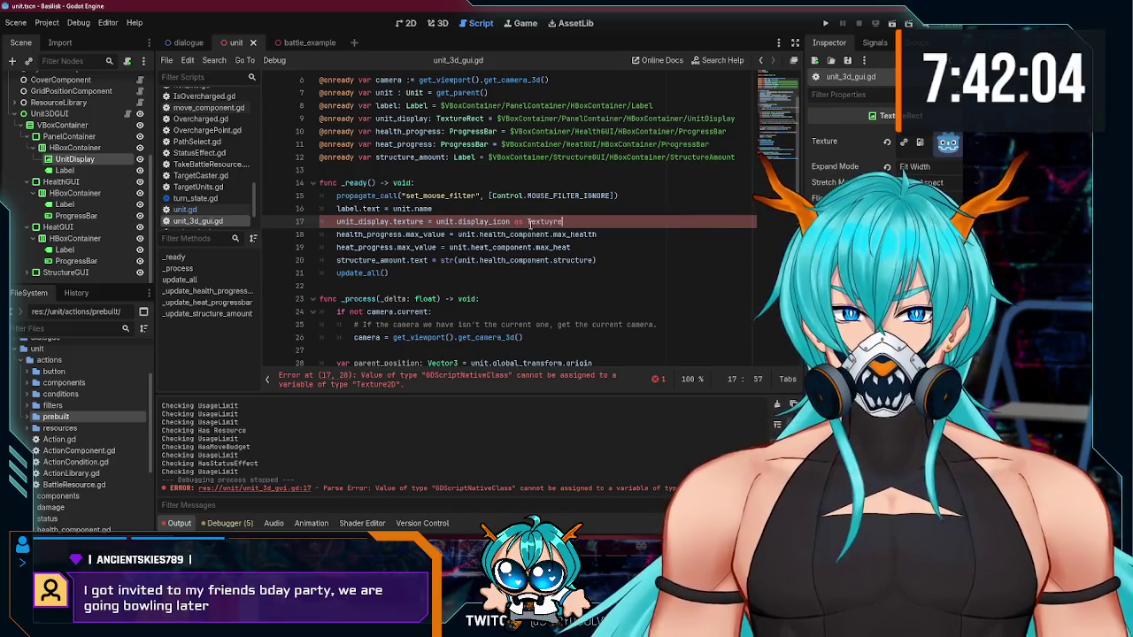
type("D")
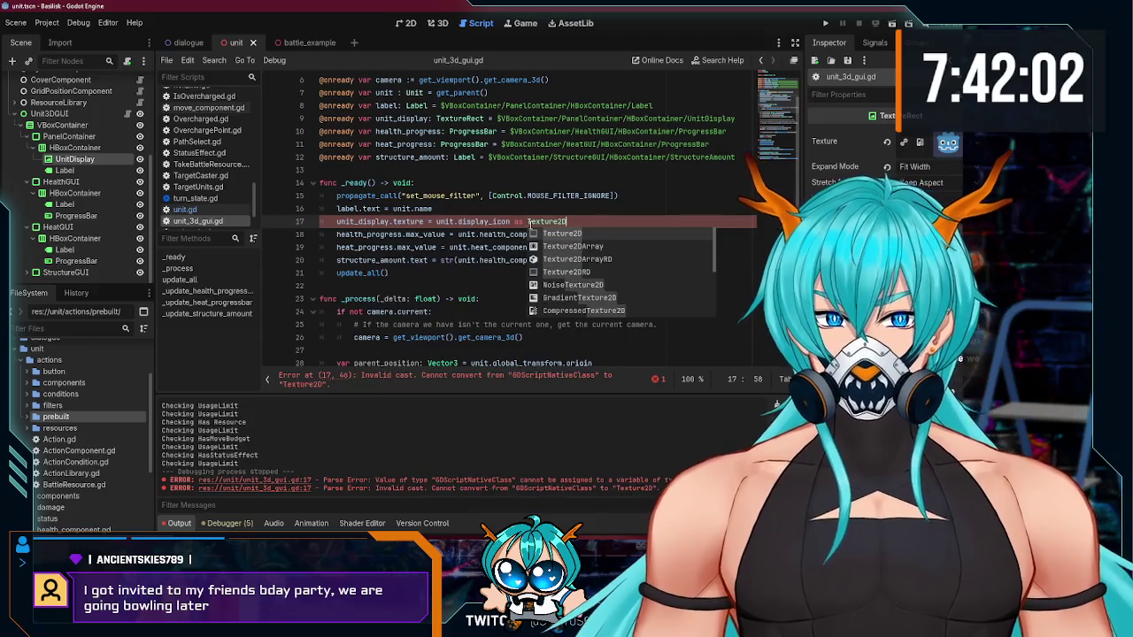
left_click(537, 221)
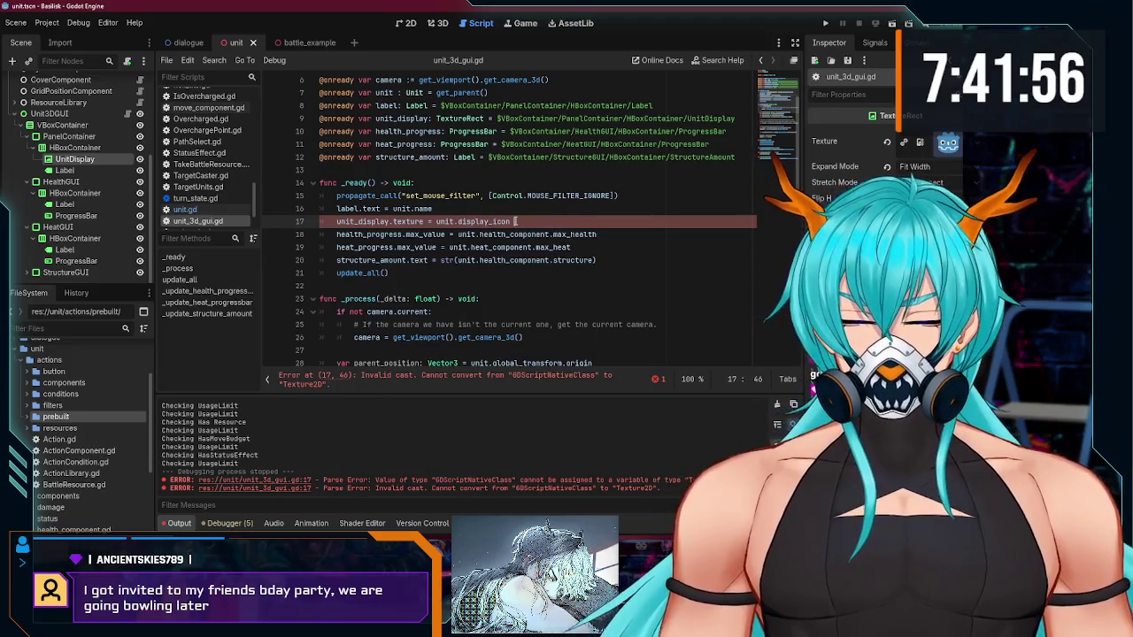
type("dupl")
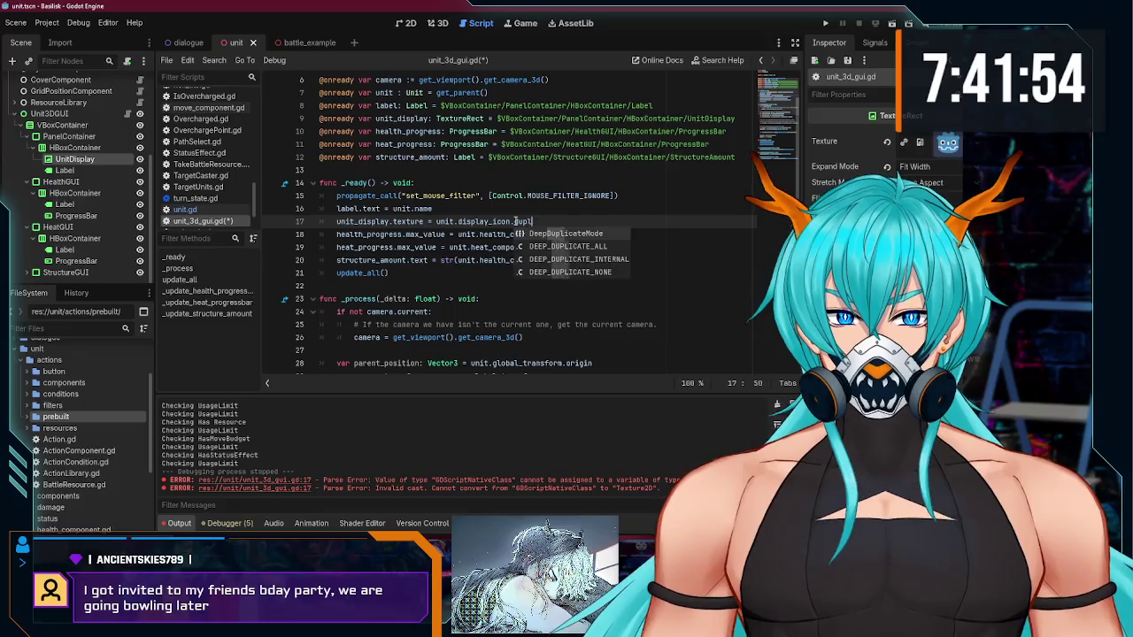
type("icate(")
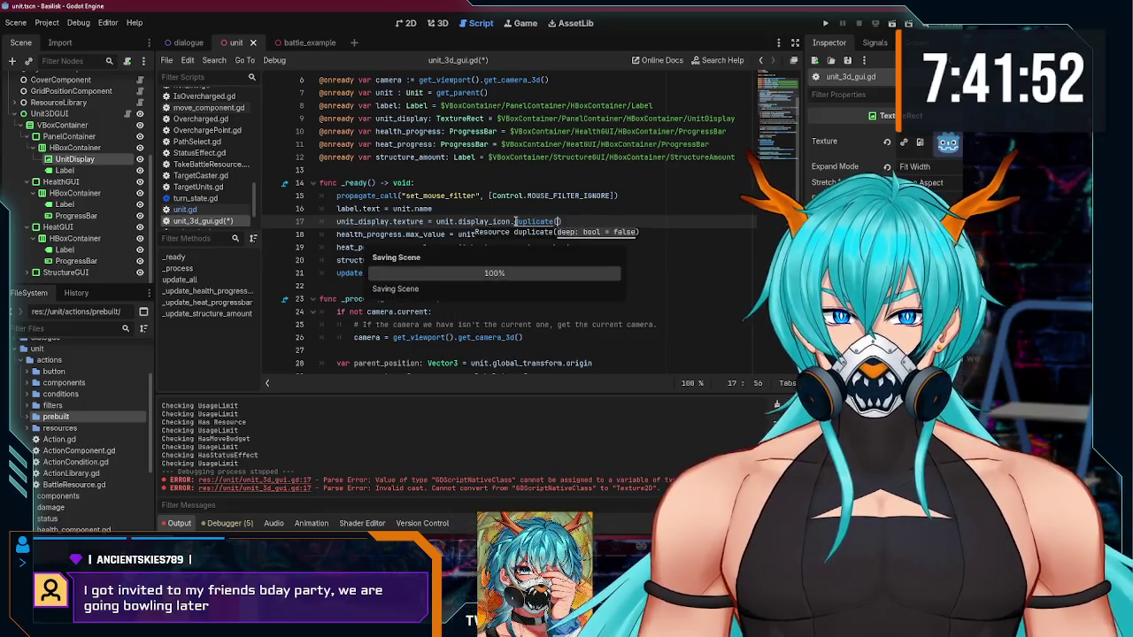
key("Return")
key("Up")
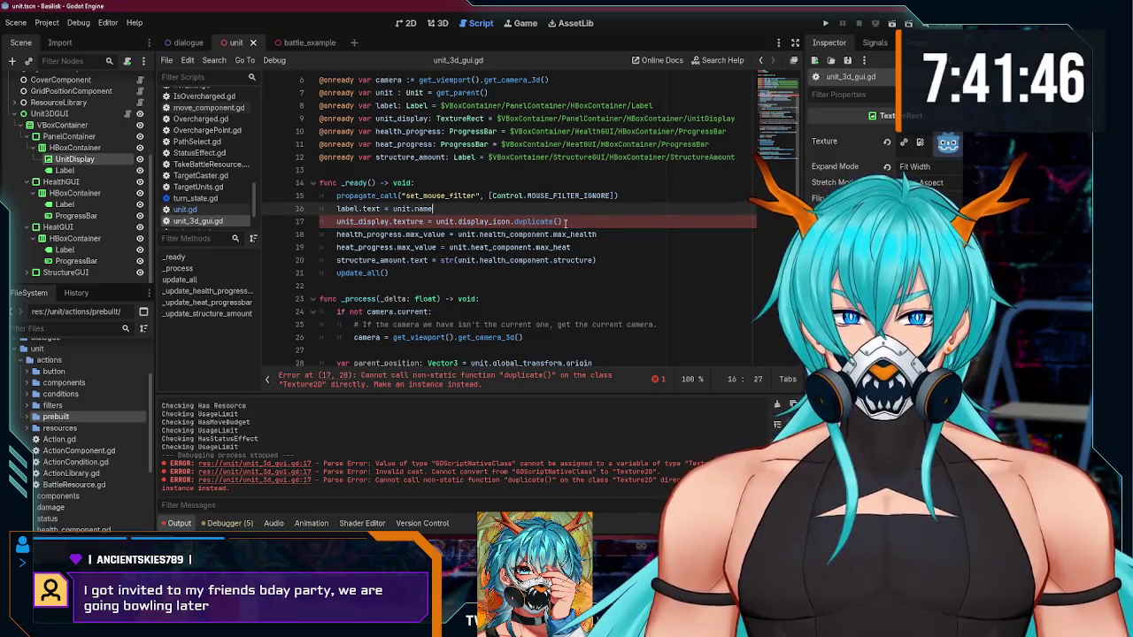
scroll(571, 222, "up", 1)
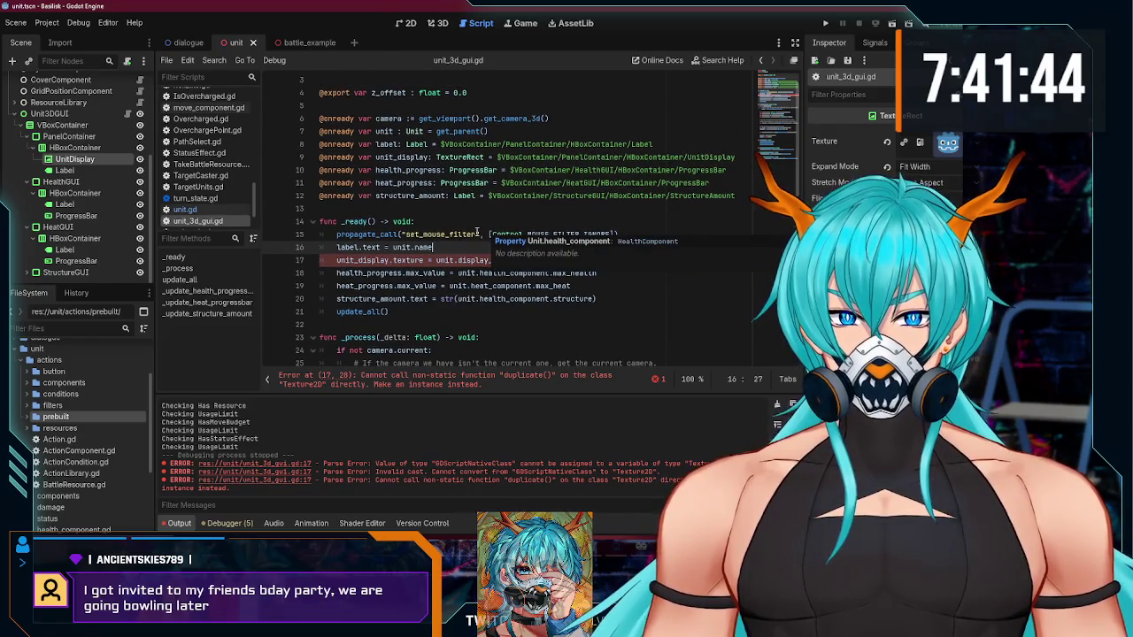
left_click_drag(514, 261, 580, 260)
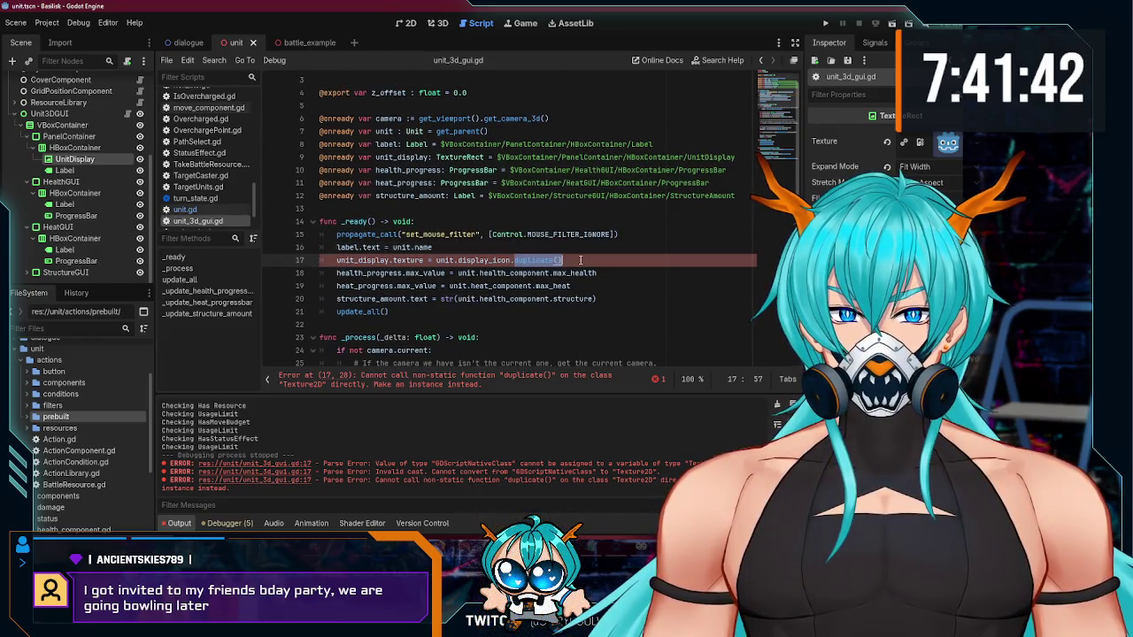
key("BackSpace")
key("BackSpace")
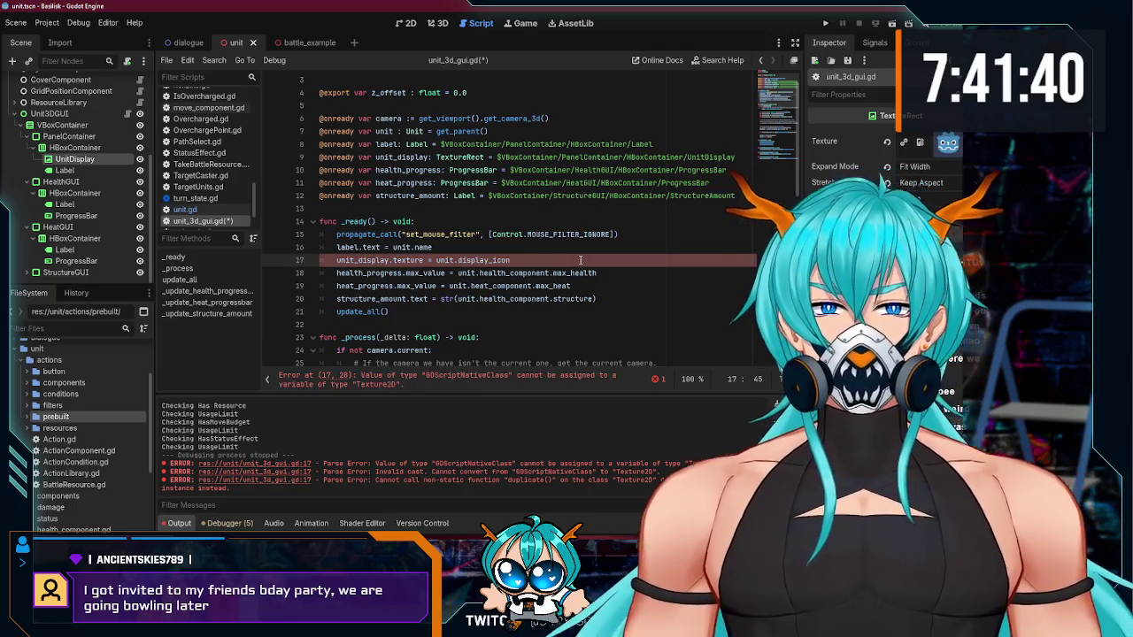
mouse_move(416, 262)
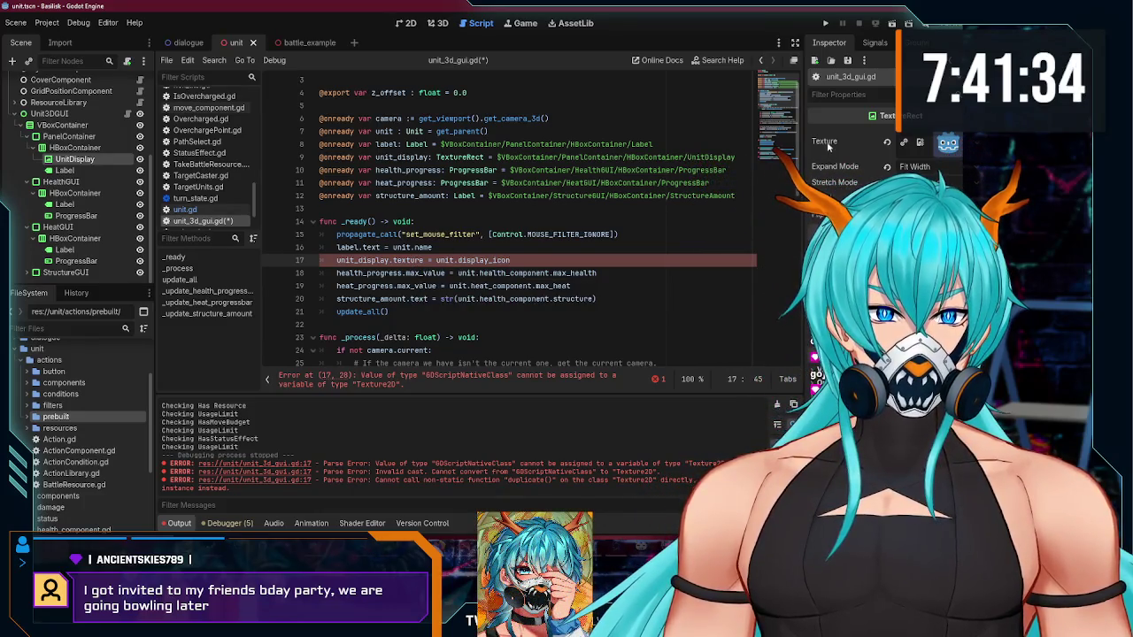
mouse_move(827, 142)
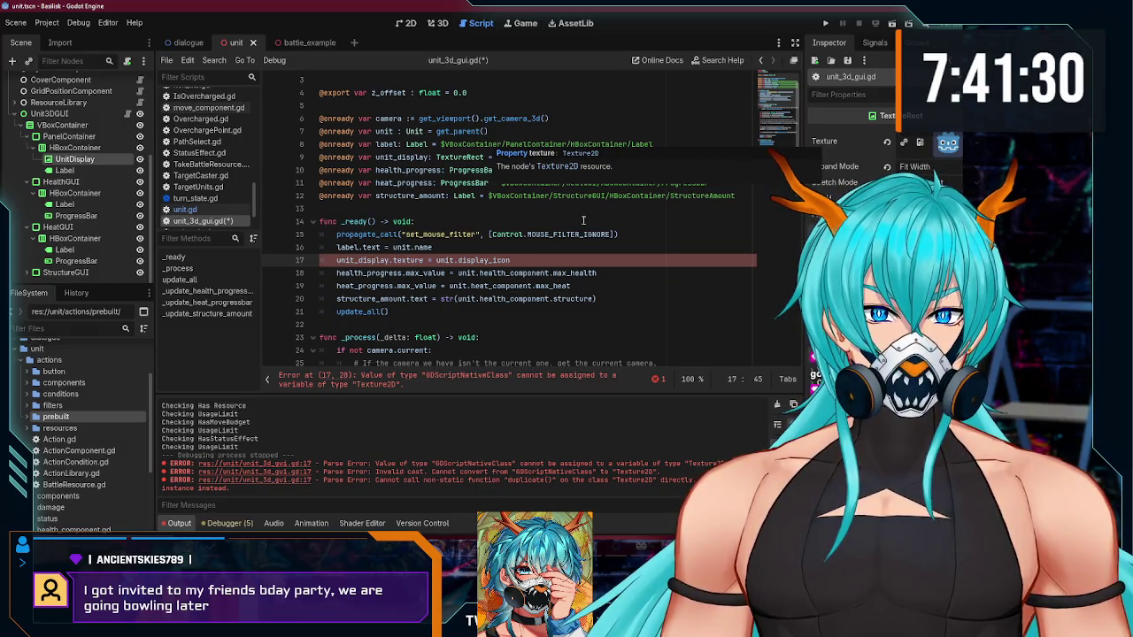
left_click(458, 157, "ctrl")
scroll(503, 210, "down", 3)
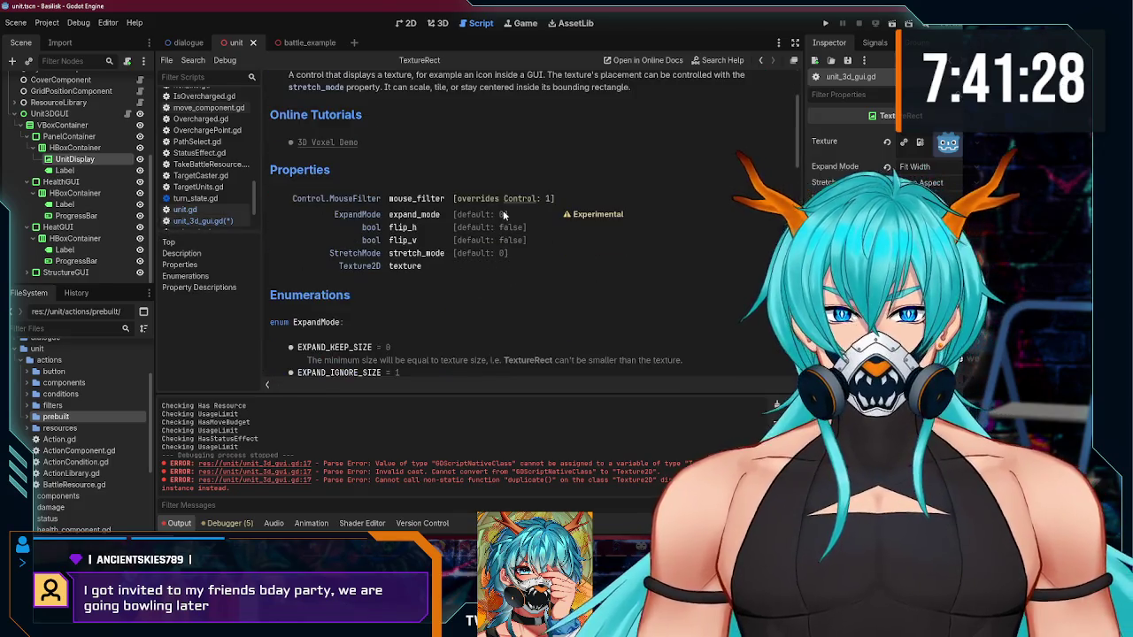
scroll(422, 244, "down", 1)
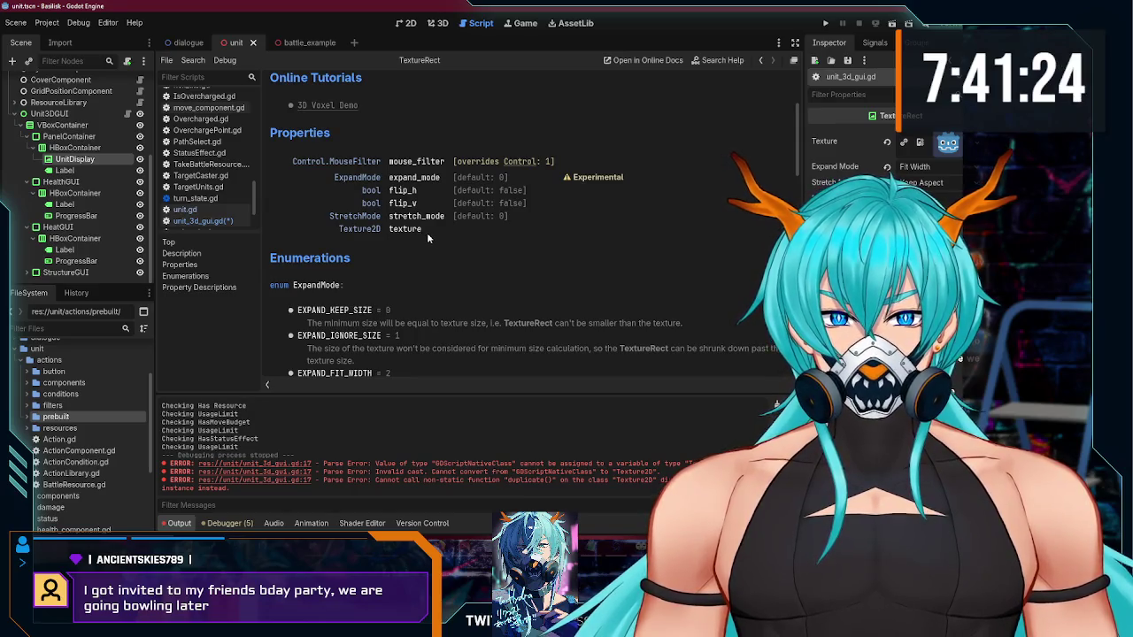
scroll(416, 222, "down", 1)
left_click(403, 194)
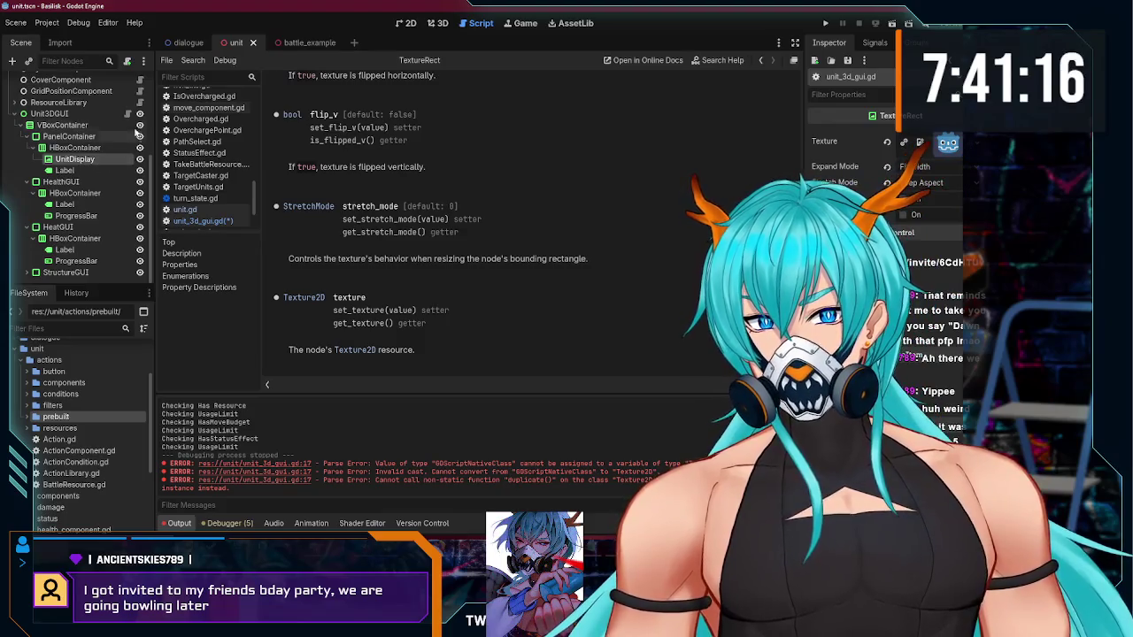
left_click(127, 113)
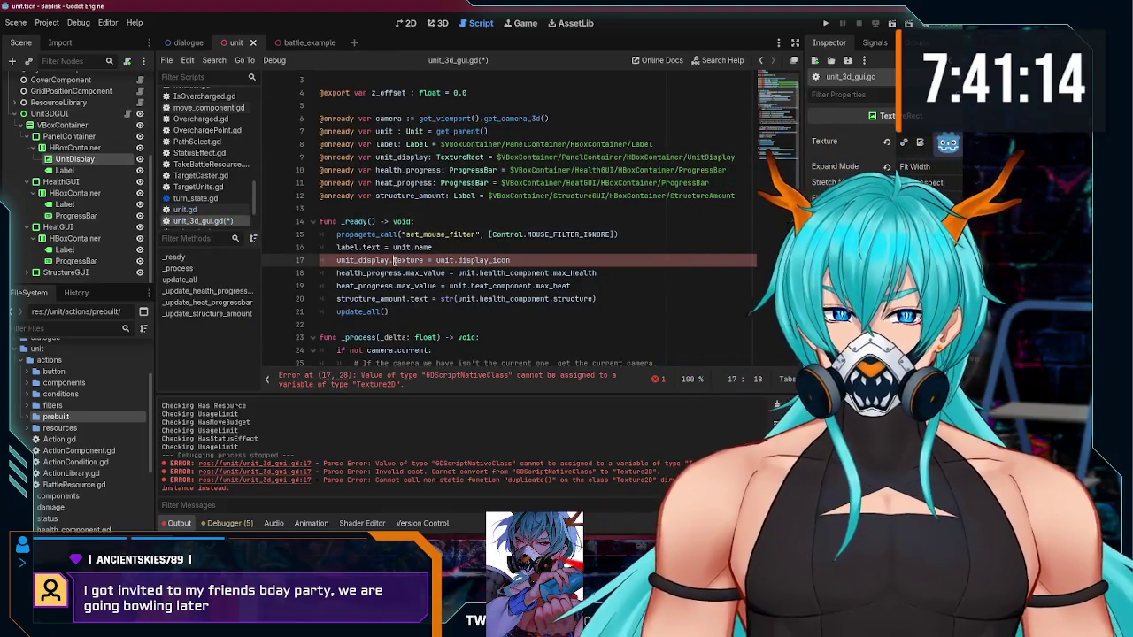
Step: Change line 17 to unit_display.set_texture(unit.display_icon) and save unit_3d_gui.gd
type("set_")
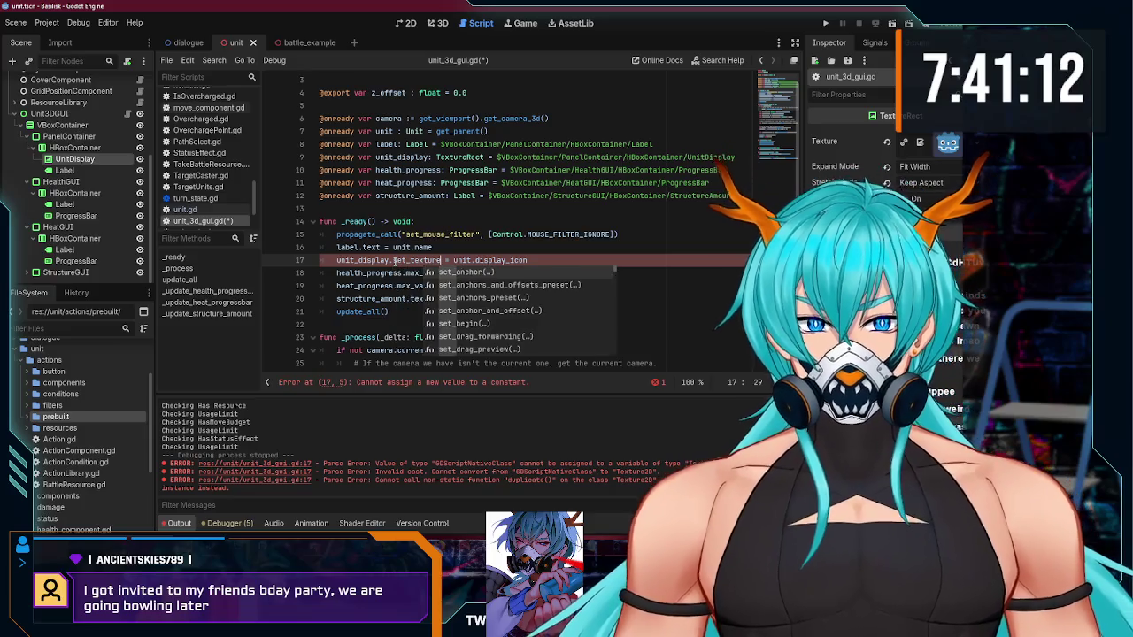
type("(")
key("Delete")
key("Delete")
key("Delete")
type("(")
left_click(535, 263)
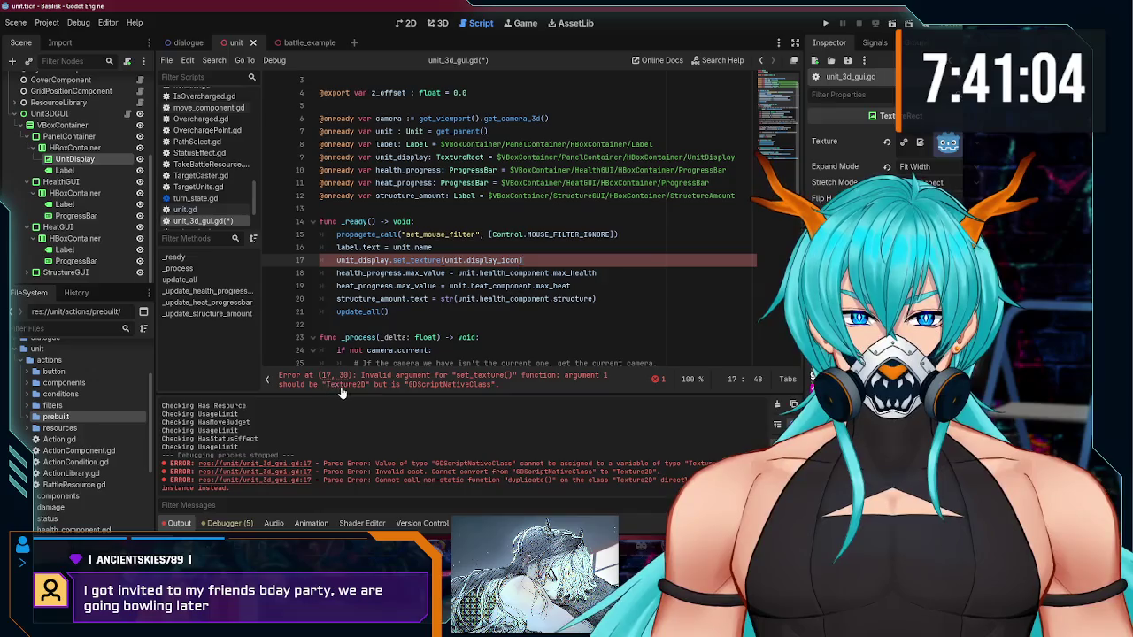
key("ctrl+s")
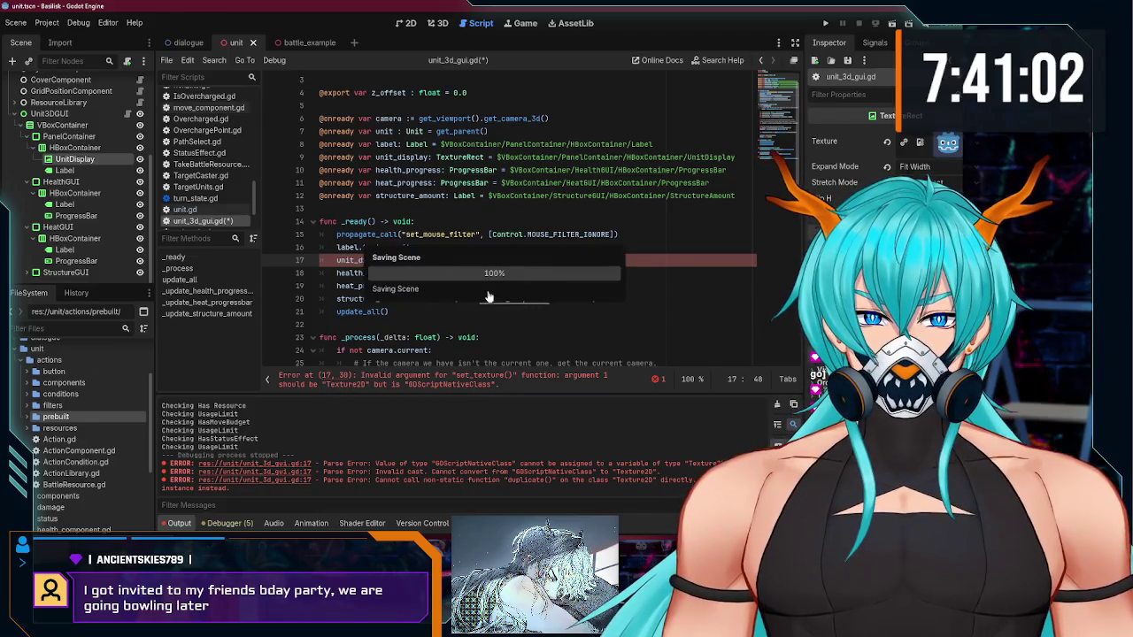
Step: Open the Unit root's script unit.gd at the display_icon export on line 16
scroll(128, 139, "up", 5)
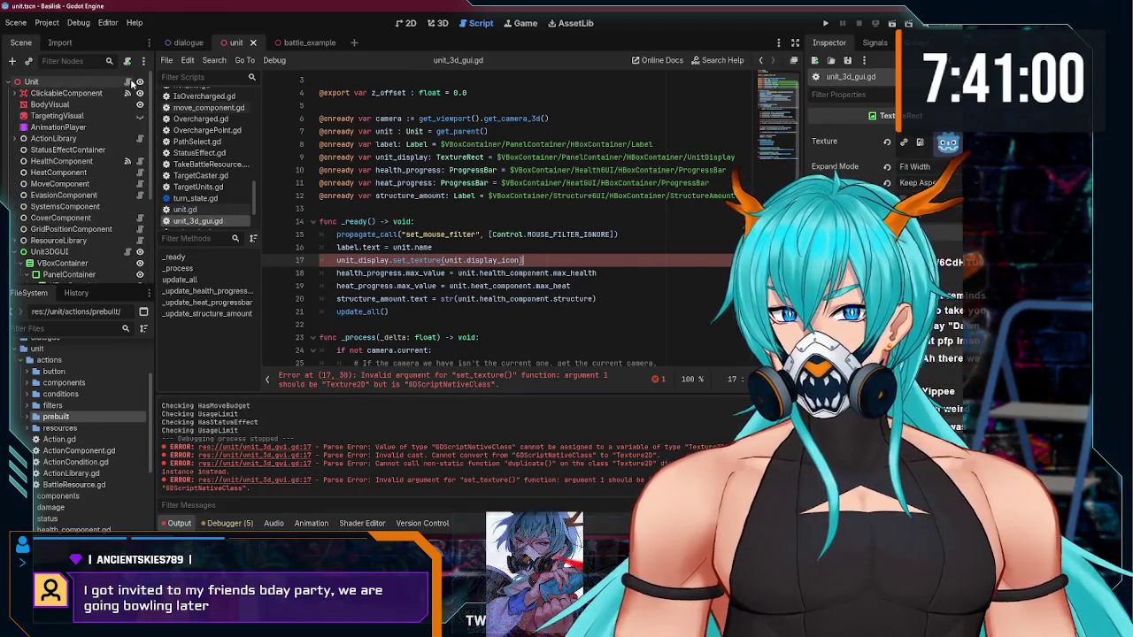
left_click(126, 81)
left_click(528, 209)
left_click(507, 144)
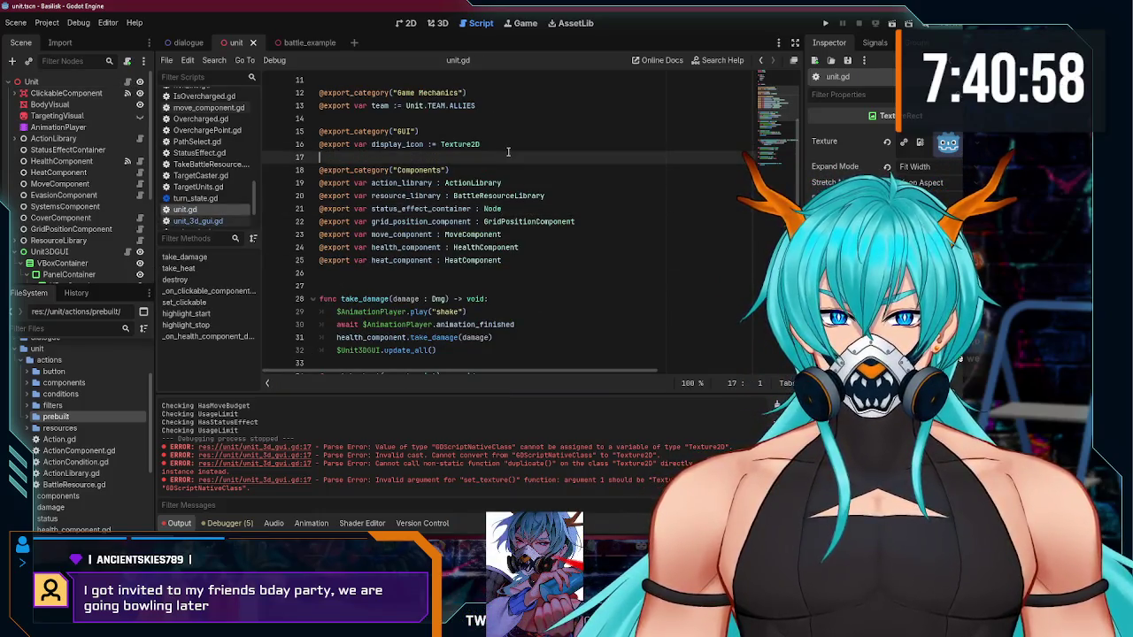
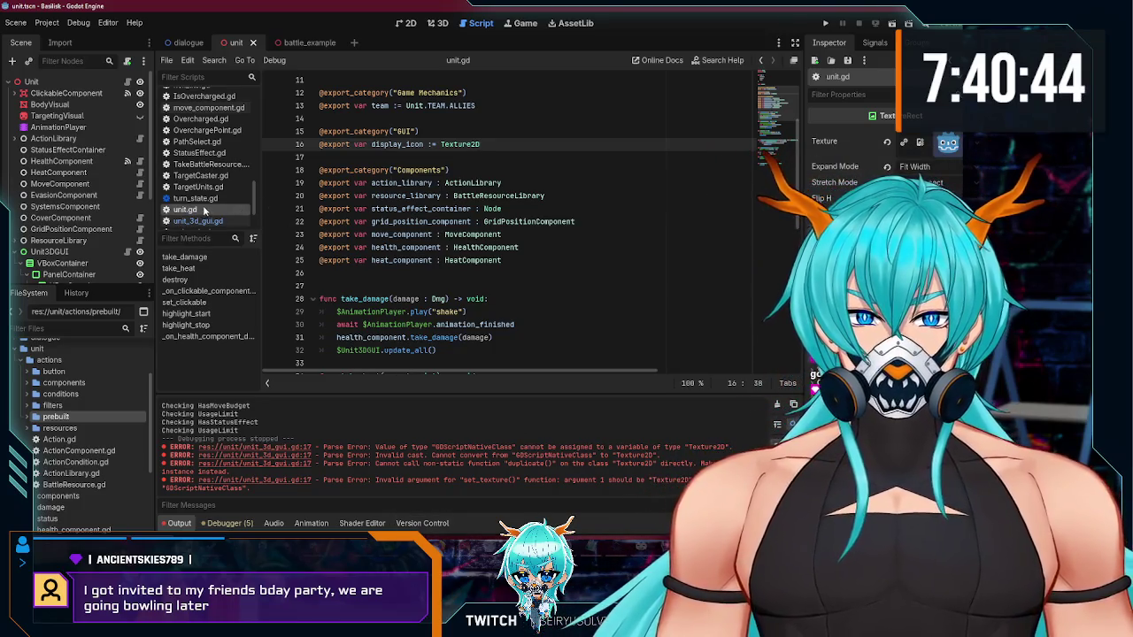
Step: Search Brave for 'godot compressed texture2d to texture2d' and open the Godot Forums thread
mouse_move(434, 530)
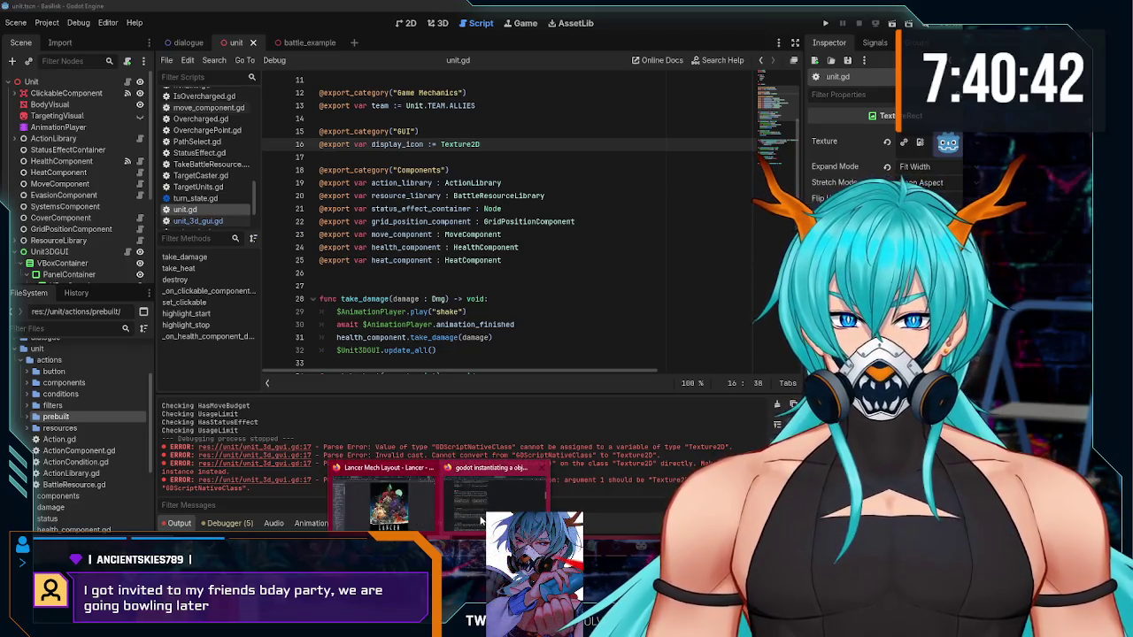
left_click(481, 520)
key("ctrl+l")
type("godot ")
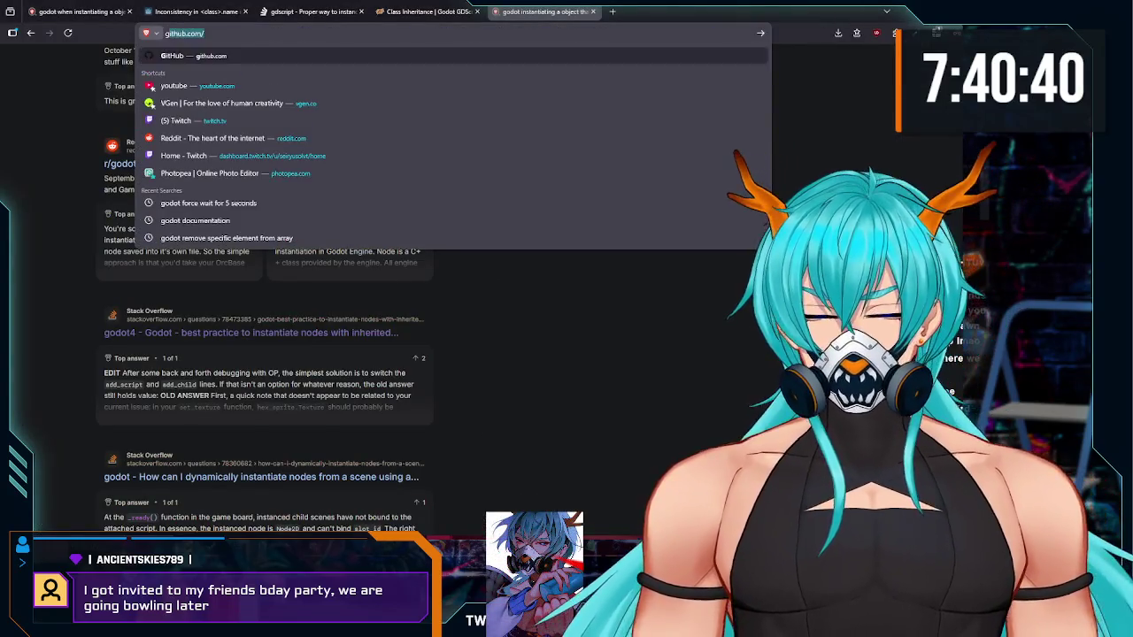
type("compres")
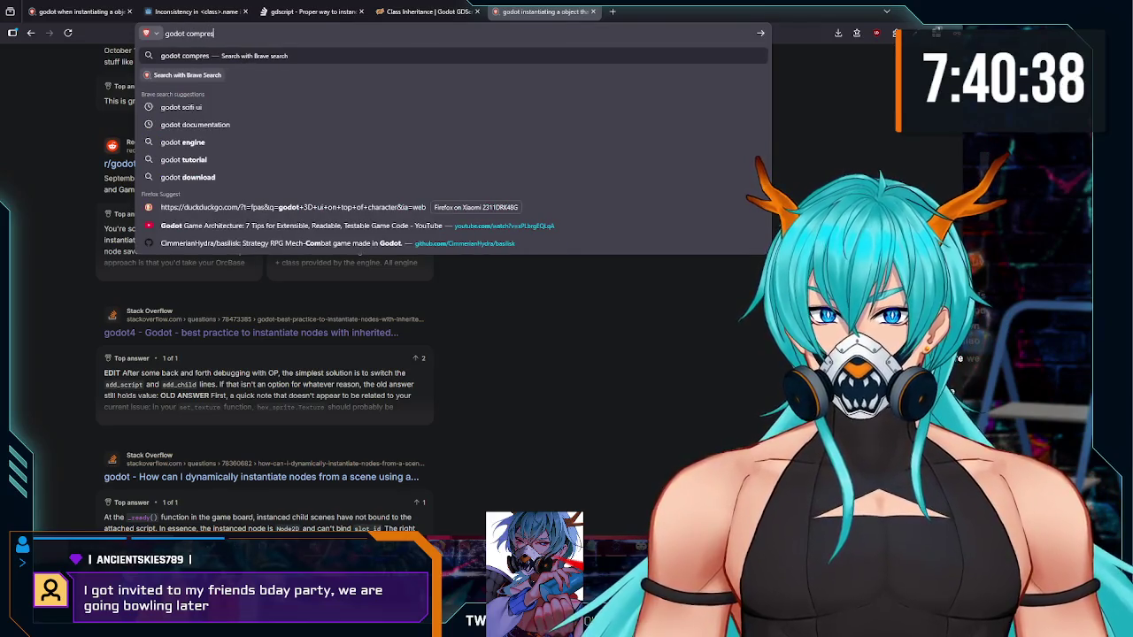
type("sed t")
key("Down")
key("Down")
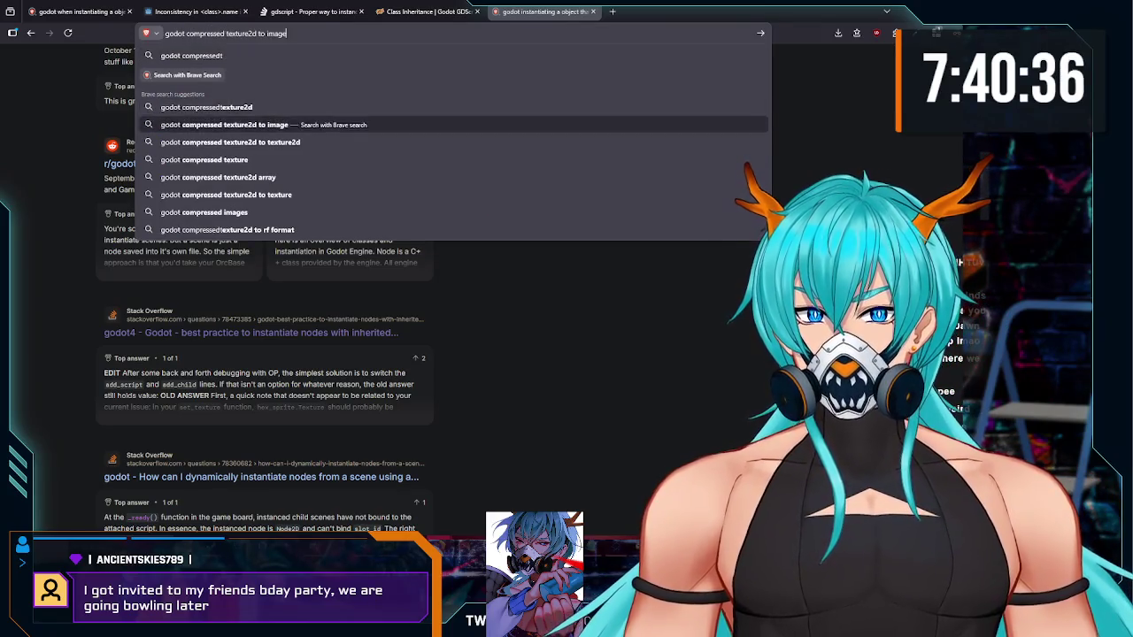
key("Down")
key("Return")
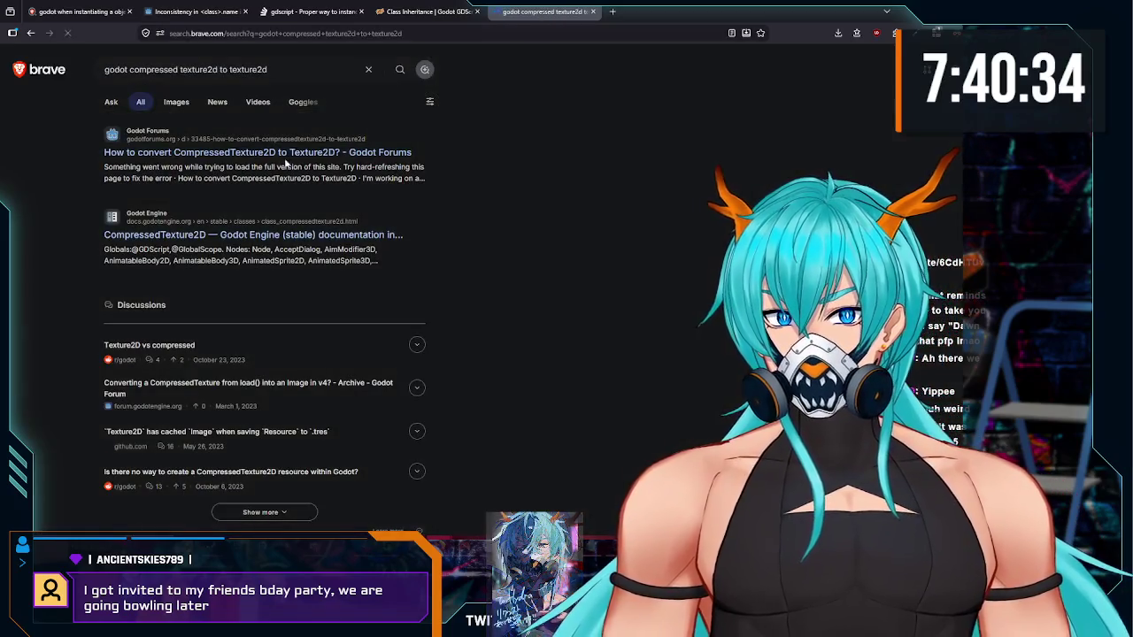
left_click(292, 163)
Step: Read the forum's best answer about setting the texture through the stylebox
scroll(192, 234, "down", 8)
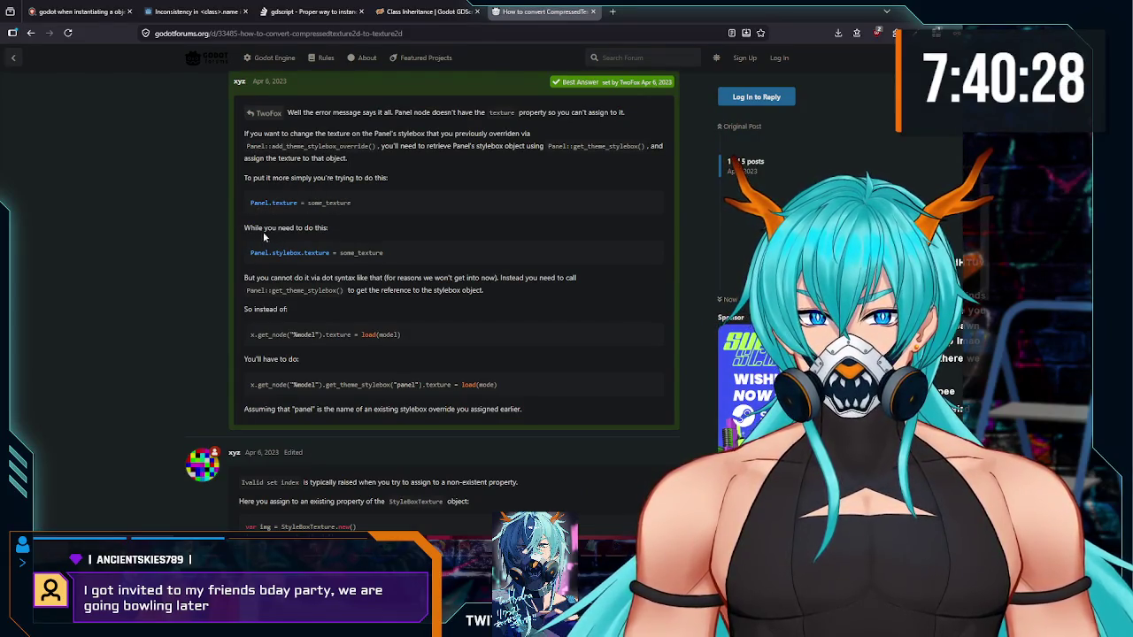
scroll(280, 254, "down", 2)
scroll(281, 257, "up", 2)
scroll(279, 265, "down", 6)
scroll(277, 290, "up", 6)
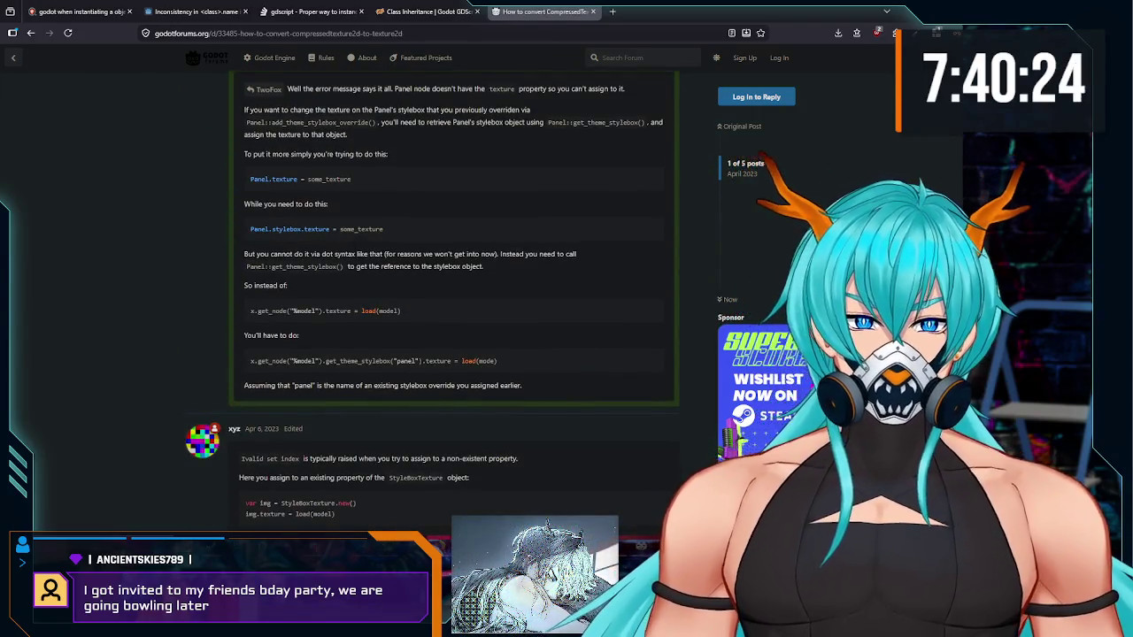
key("alt+Tab")
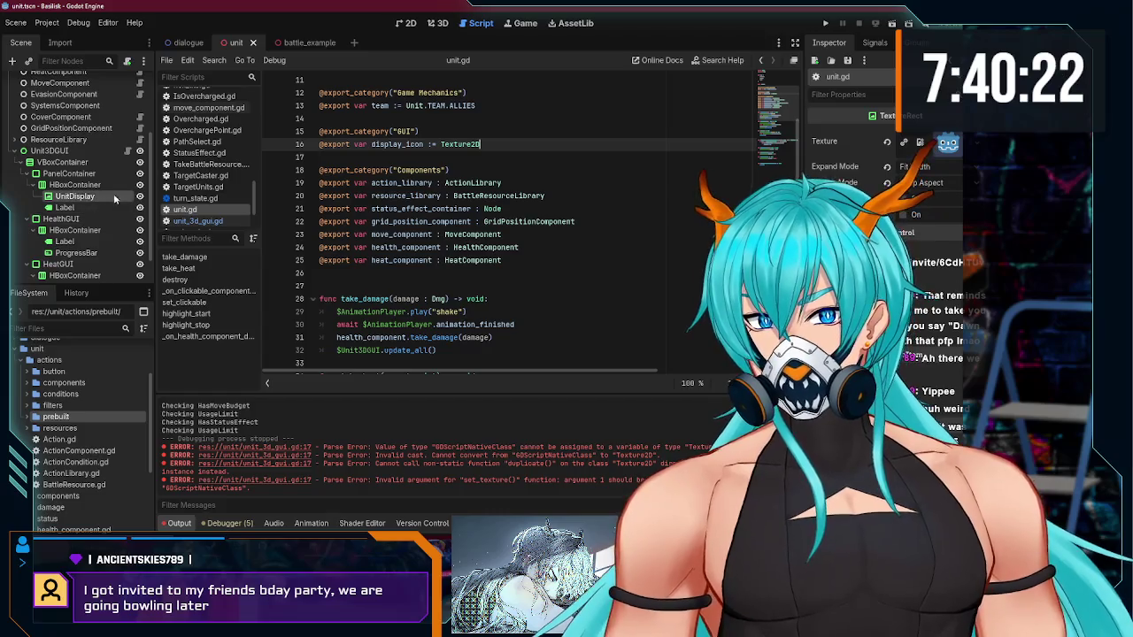
Step: In unit_3d_gui.gd, change line 17 to assign unit.display_icon via unit_display.stylebox.texture and save
left_click(59, 139)
left_click(198, 221)
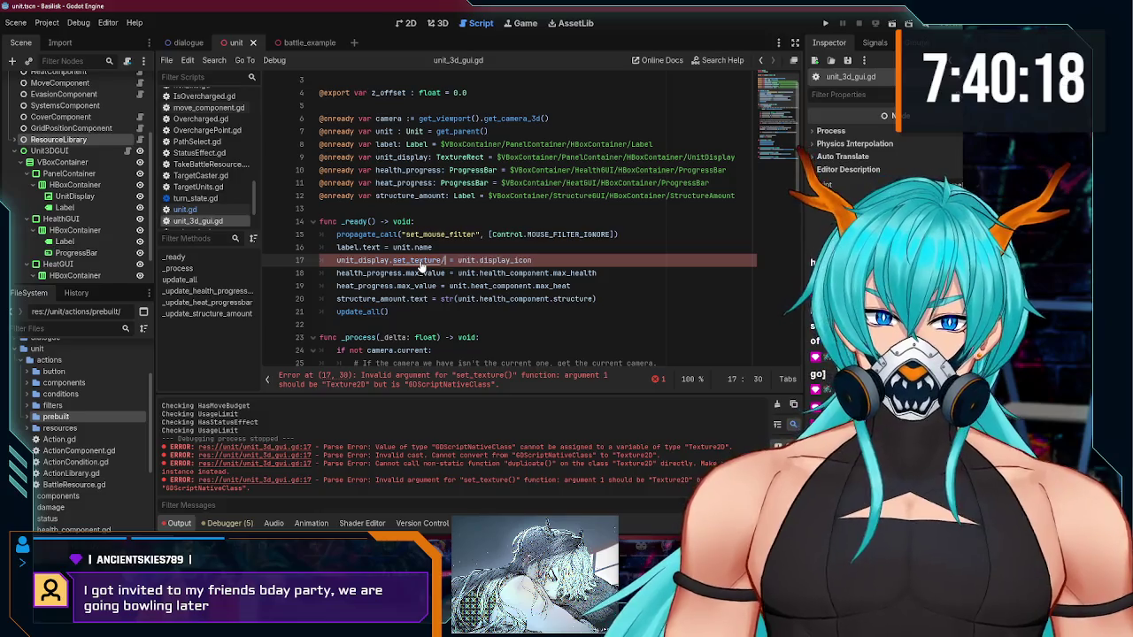
left_click(404, 260)
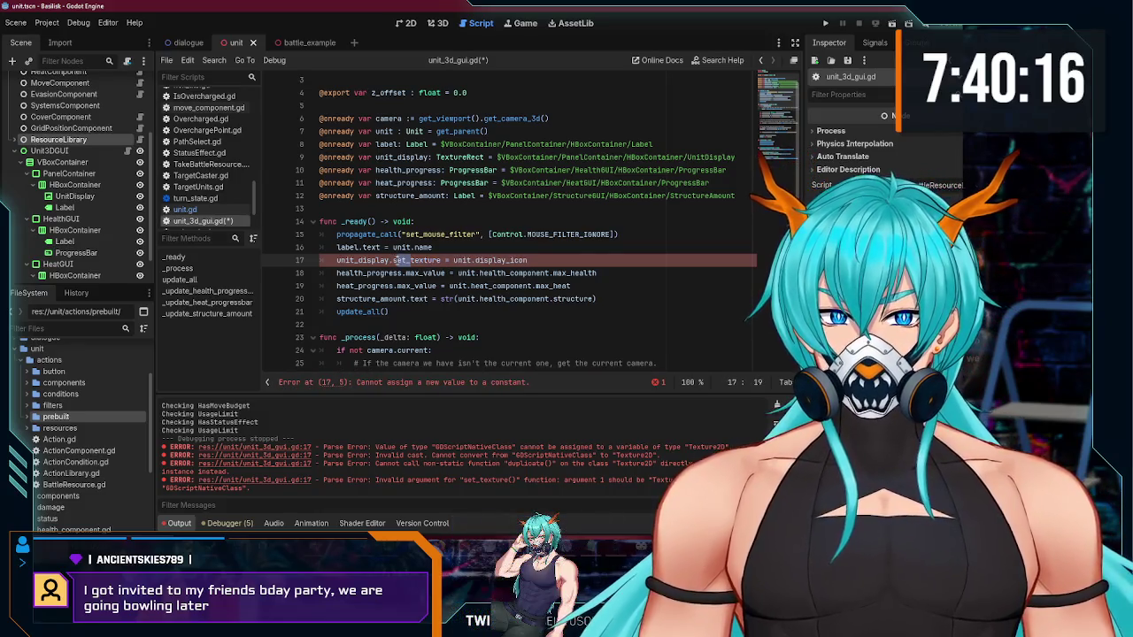
type("stylebox.")
key("ctrl+s")
left_click(456, 248)
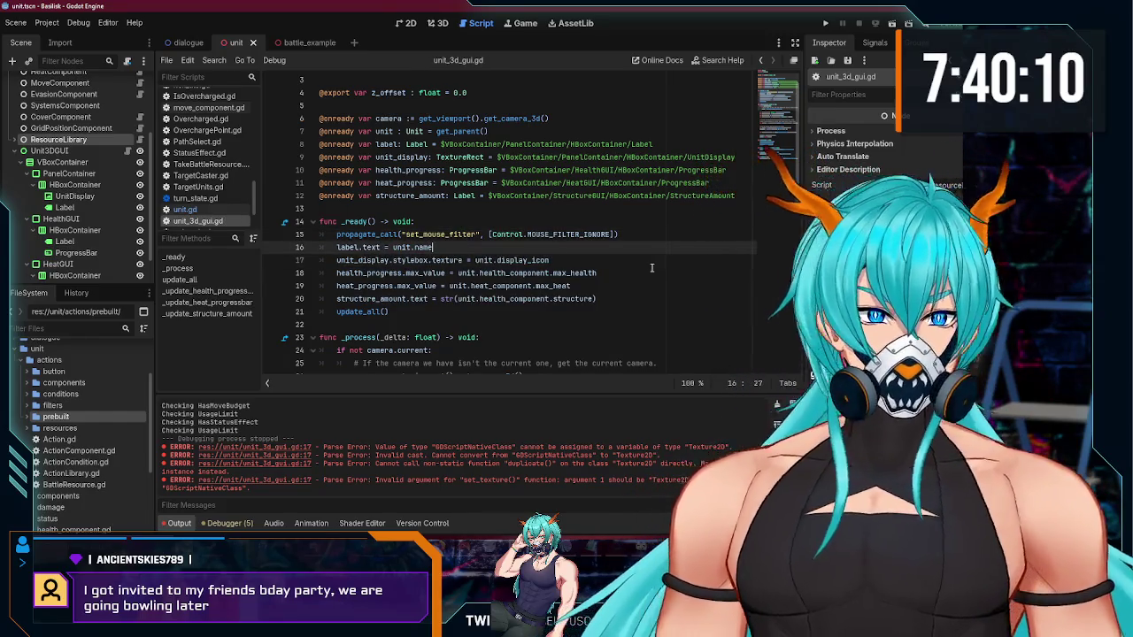
Step: Test-run the game, then stop it after the invalid 'stylebox' error
left_click(826, 26)
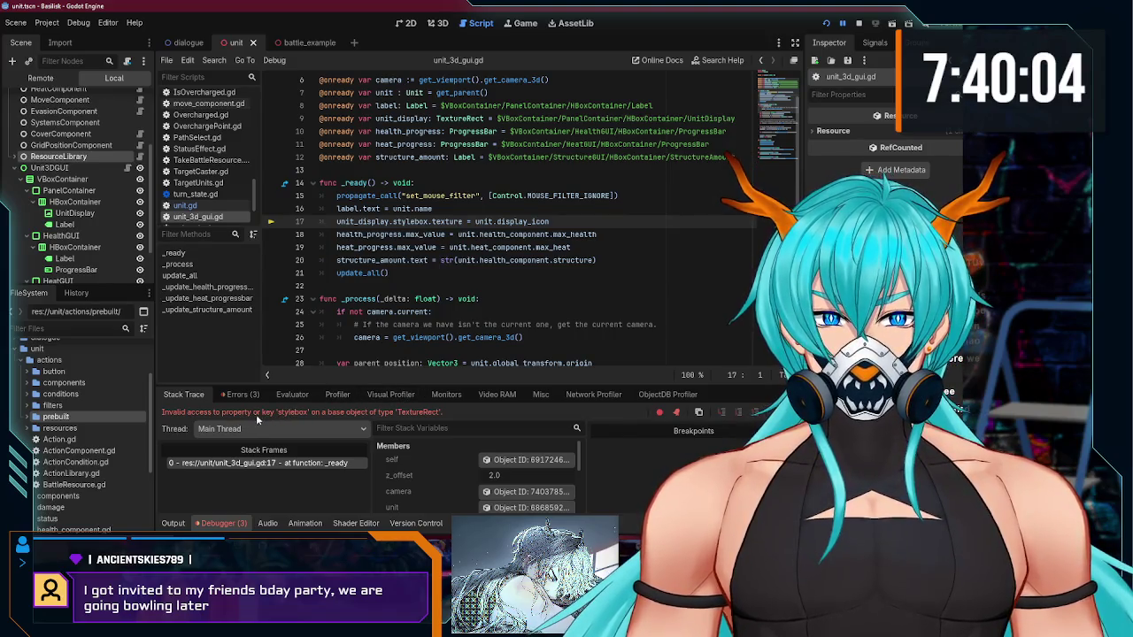
key("F8")
mouse_move(440, 541)
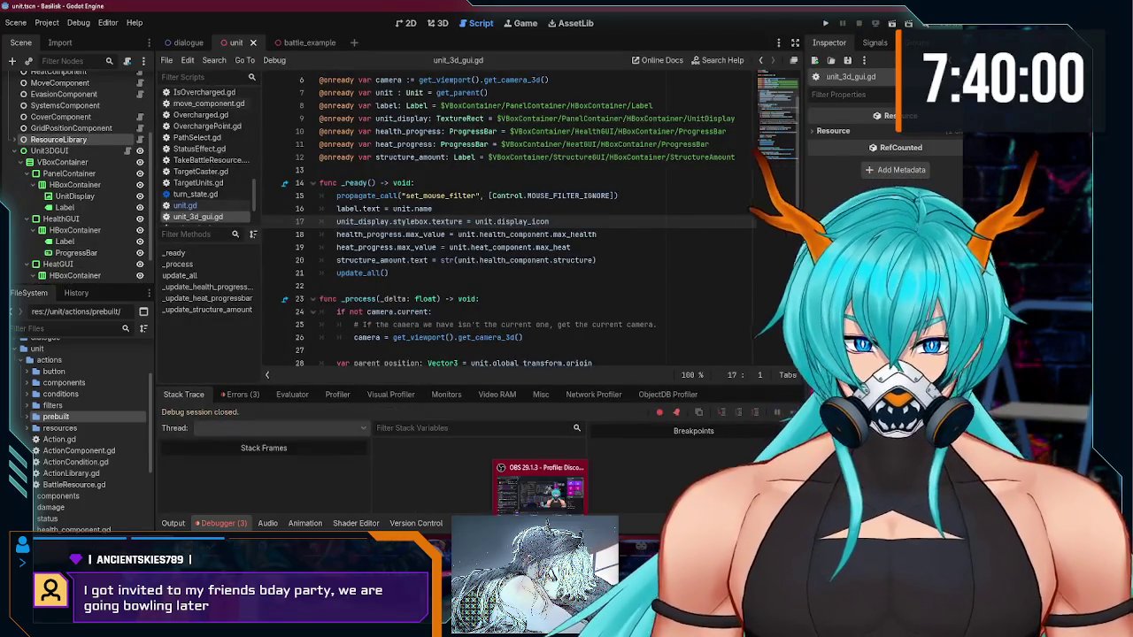
left_click(496, 496)
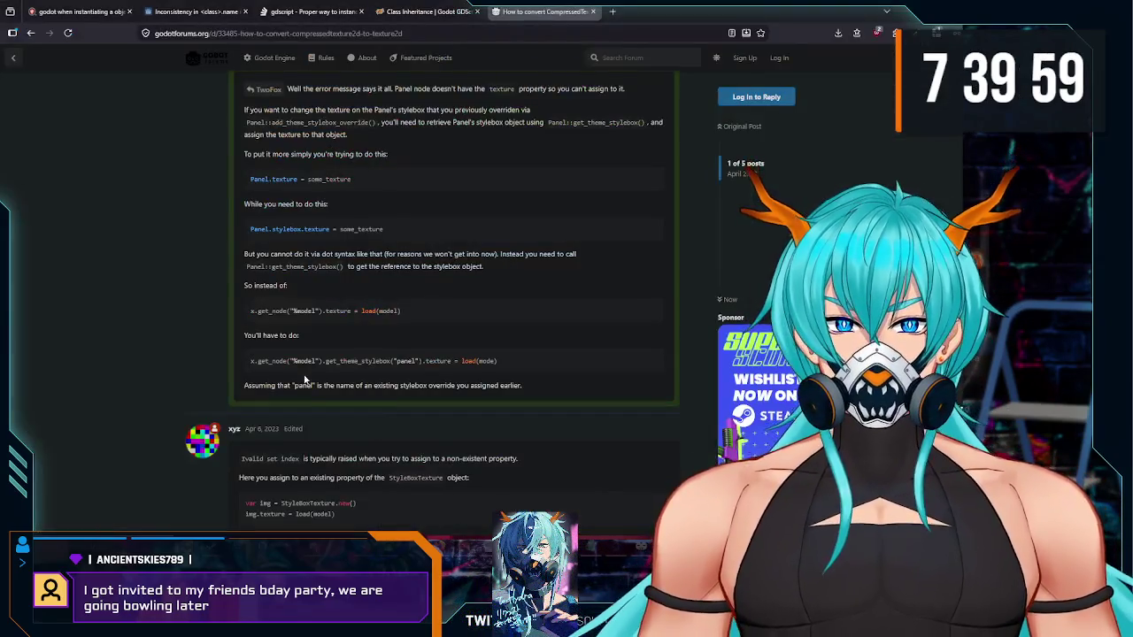
Step: Reread the forum answer about Panel::get_theme_stylebox()
scroll(327, 356, "down", 1)
scroll(318, 363, "up", 3)
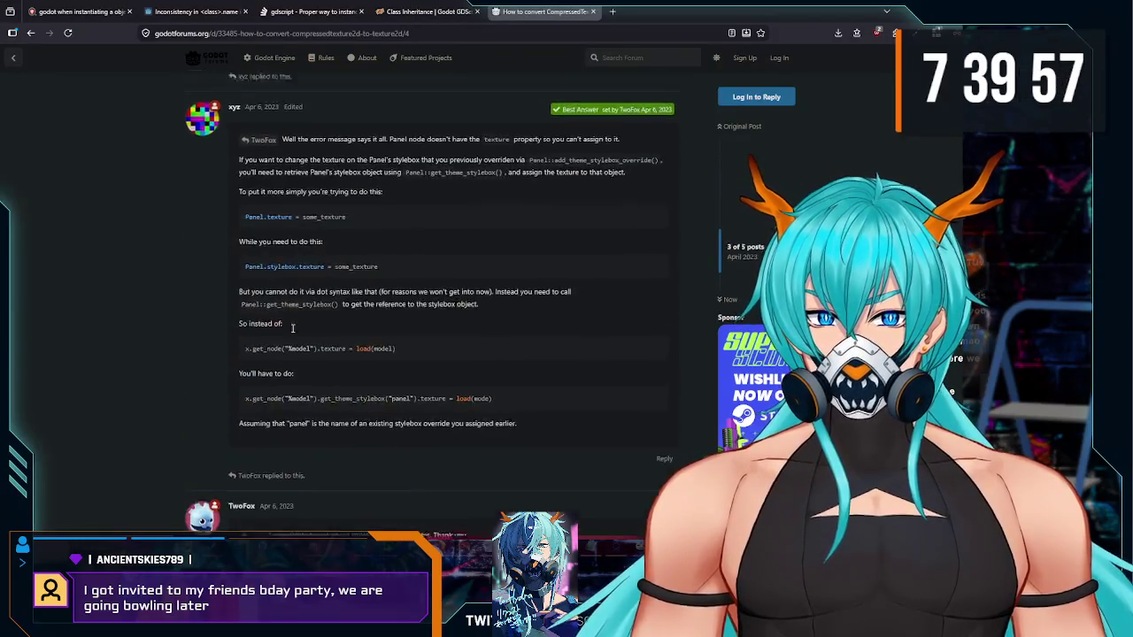
scroll(306, 380, "down", 7)
scroll(295, 393, "up", 8)
scroll(295, 393, "down", 3)
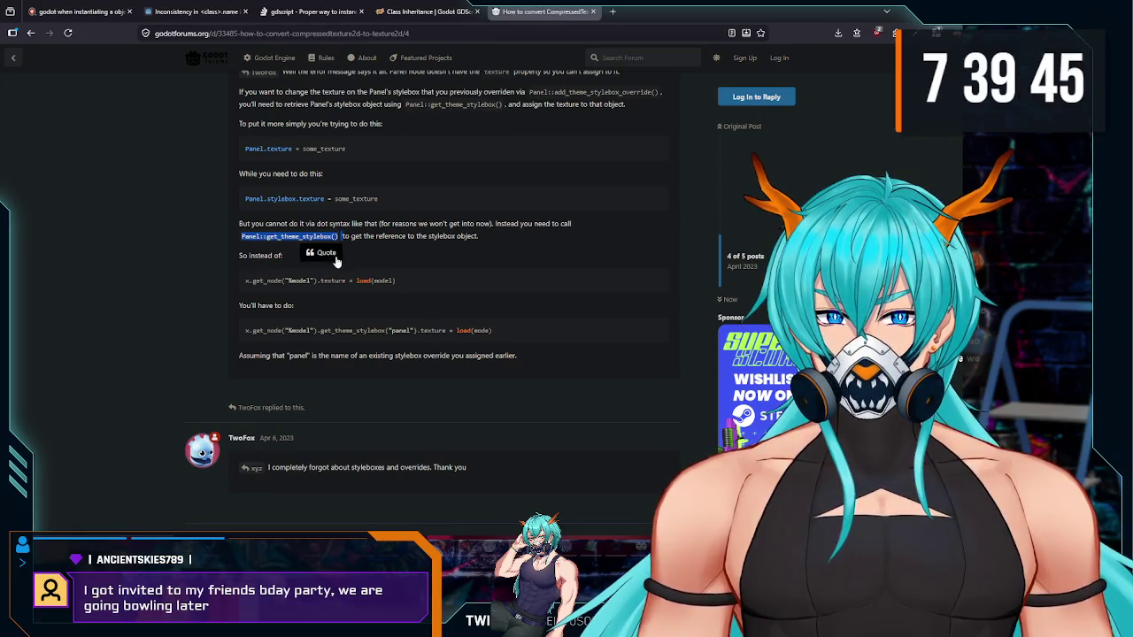
left_click(326, 254)
key("Escape")
Step: Open the CompressedTexture2D documentation and read its description, properties and load method
key("alt+Left")
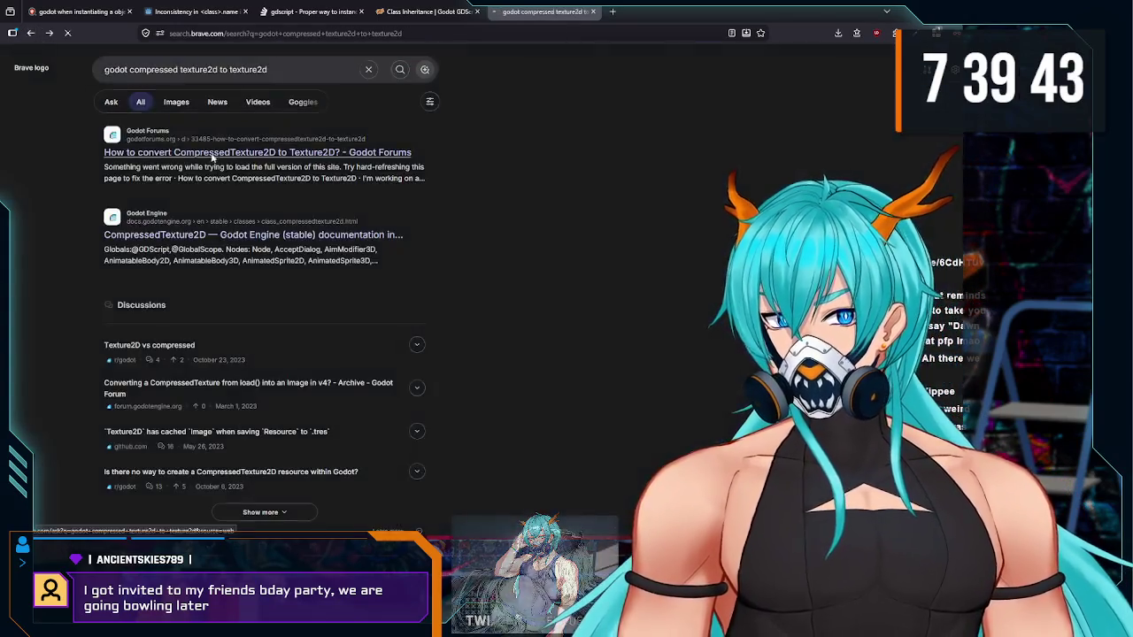
left_click(239, 234)
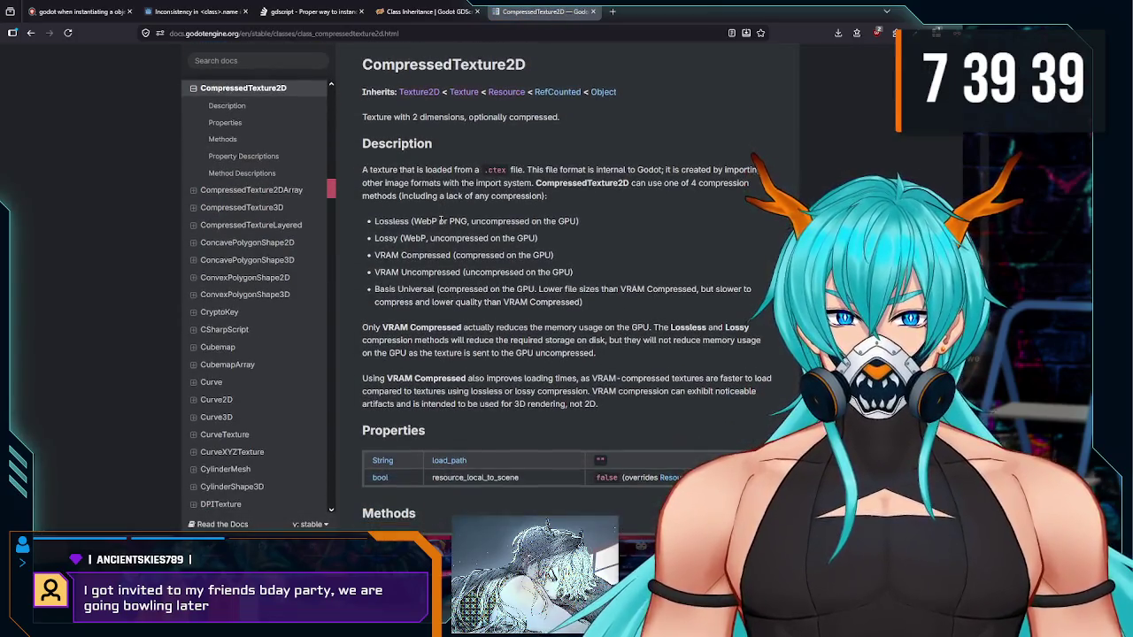
left_click(552, 181)
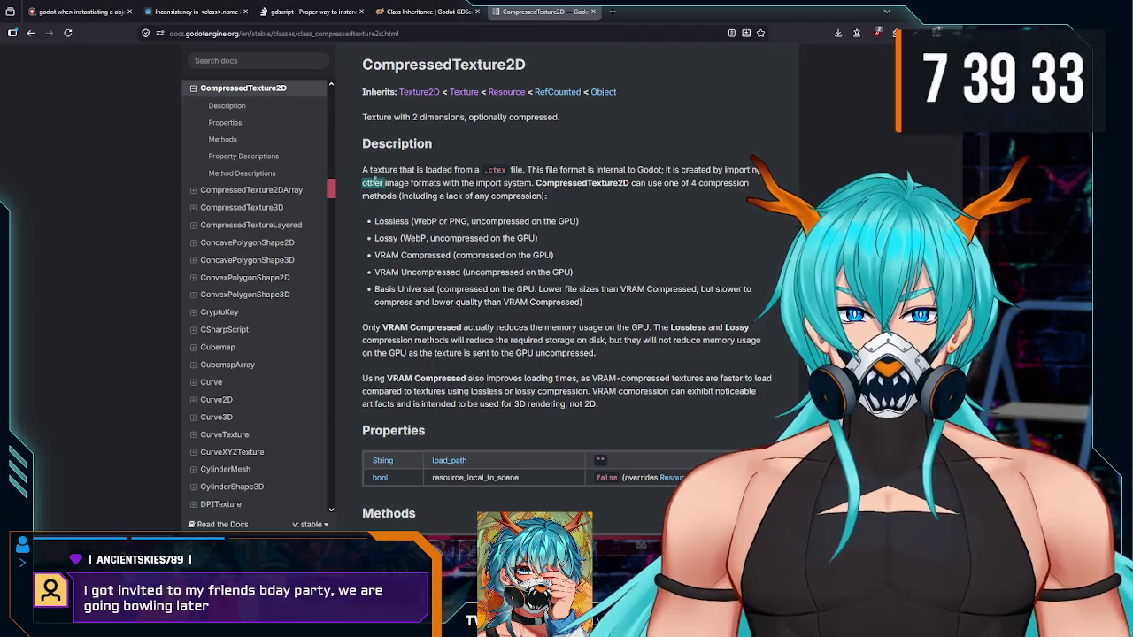
left_click_drag(384, 183, 516, 181)
scroll(574, 190, "down", 3)
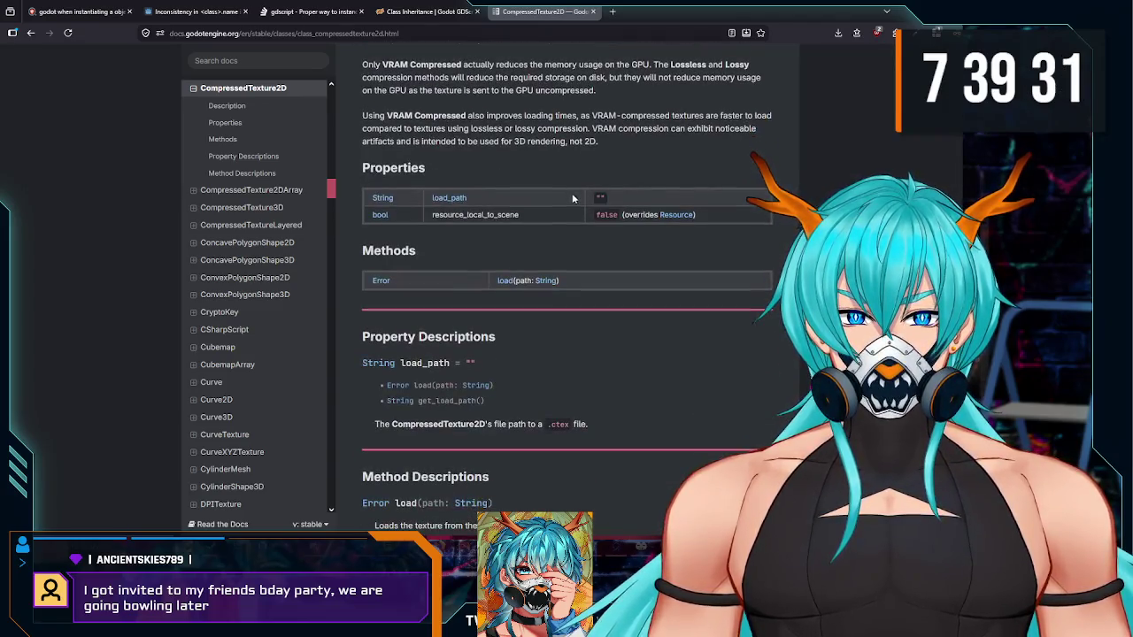
scroll(479, 219, "down", 1)
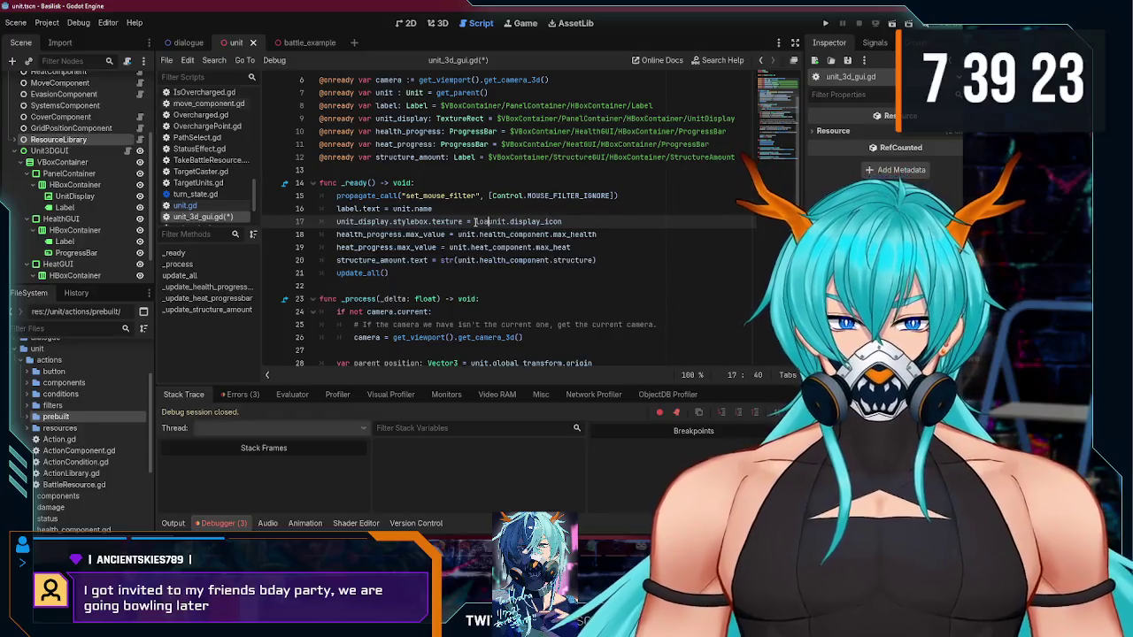
Step: Finish line 17 as unit_display.texture = load(unit.display_icon) and save unit_3d_gui.gd
key("End")
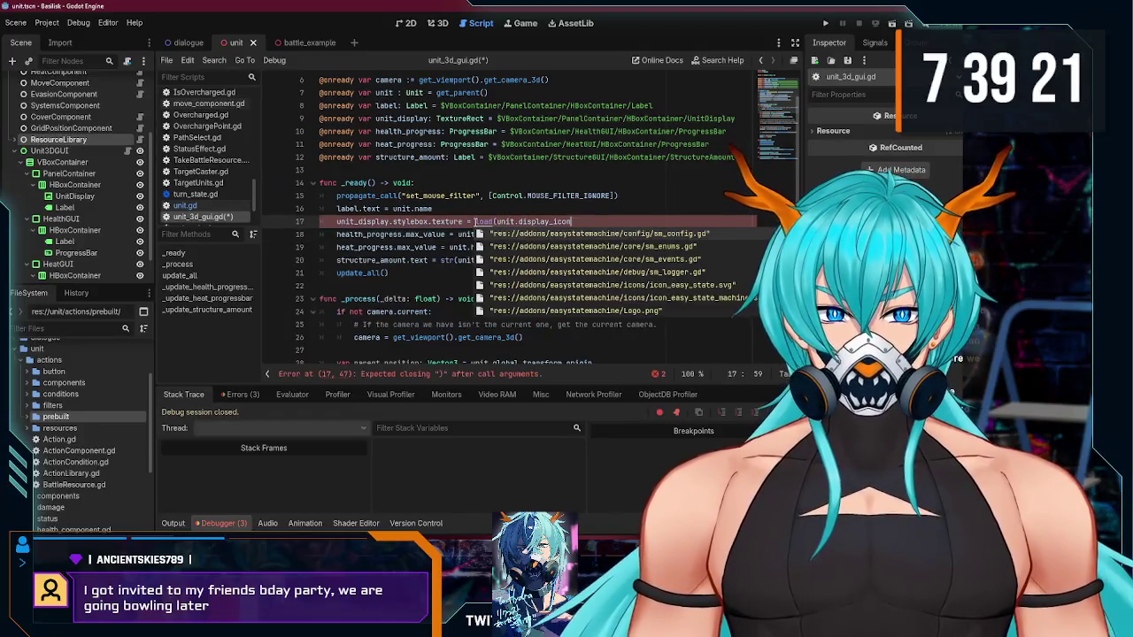
type(")")
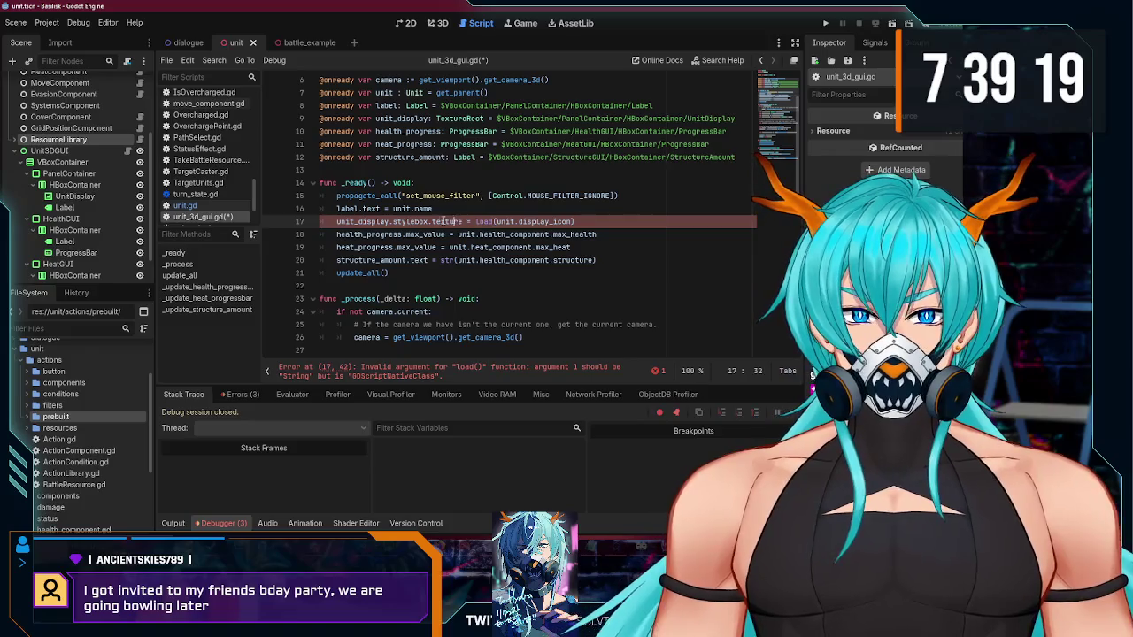
left_click(431, 209)
key("ctrl+s")
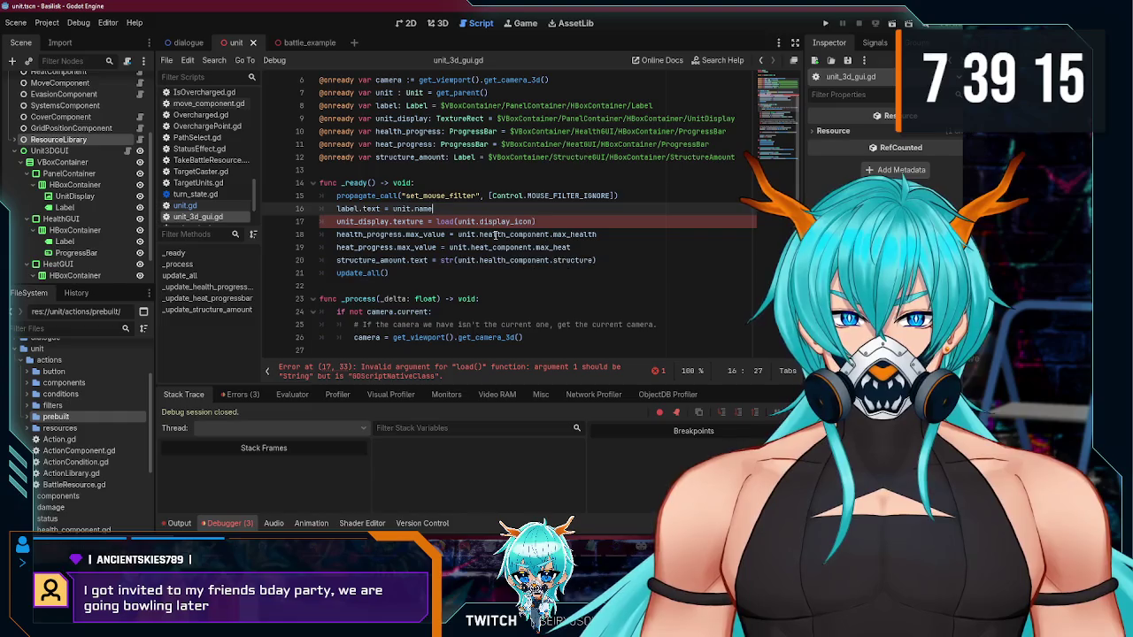
mouse_move(492, 228)
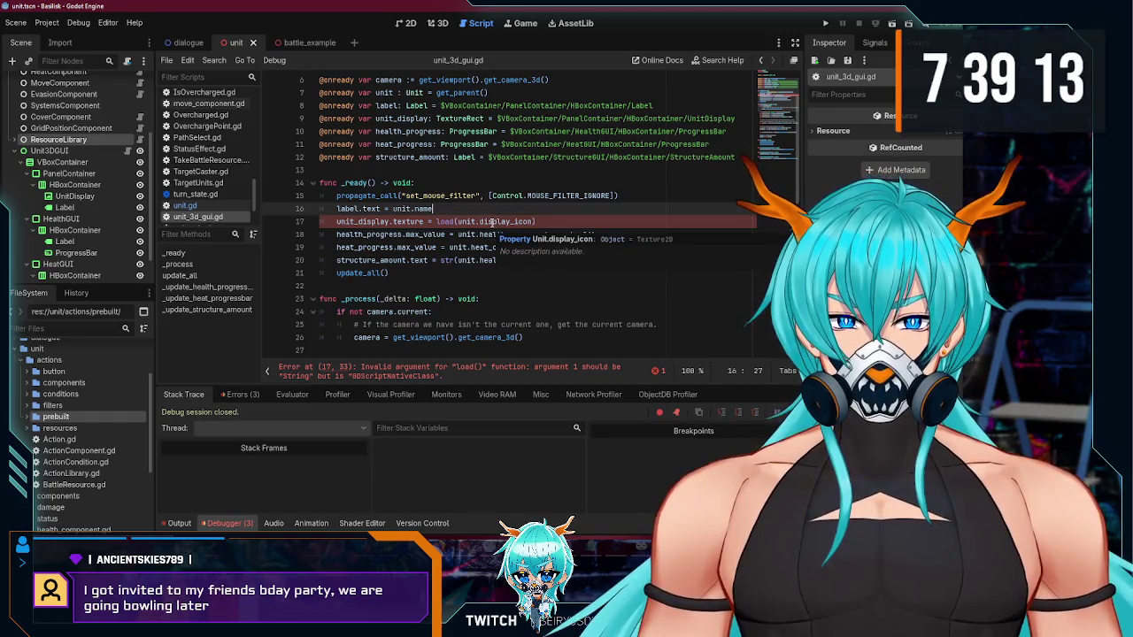
mouse_move(482, 538)
left_click(566, 425)
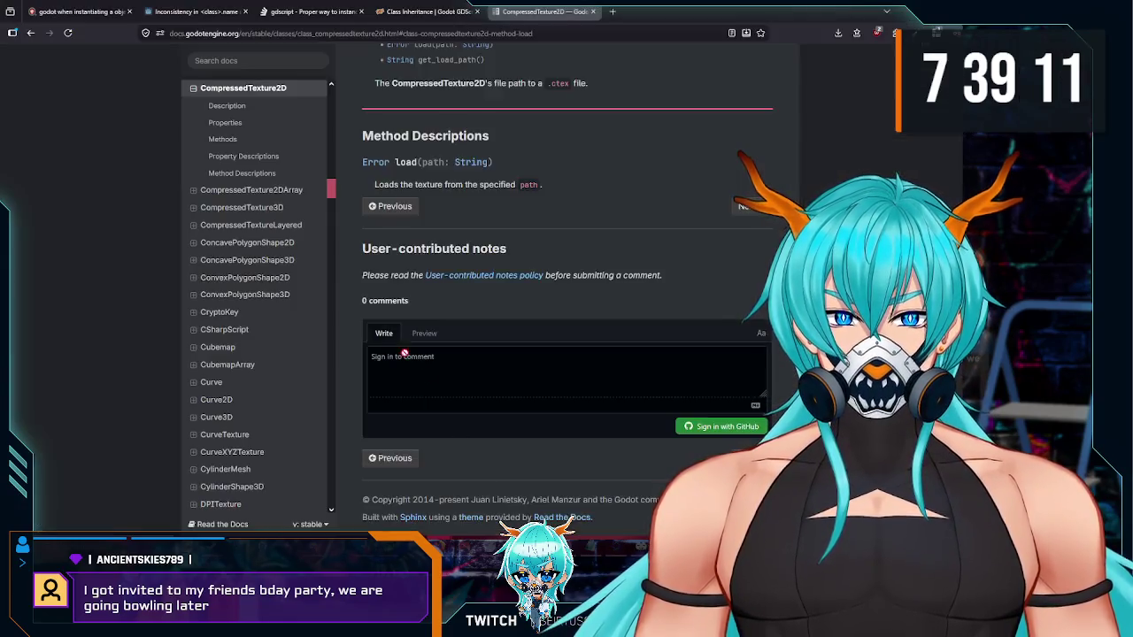
Step: Search 'godot texture2d is gdscriptnativeclass' and read whether Texture2D is a native class
scroll(566, 319, "up", 5)
left_click(336, 32)
type("godot")
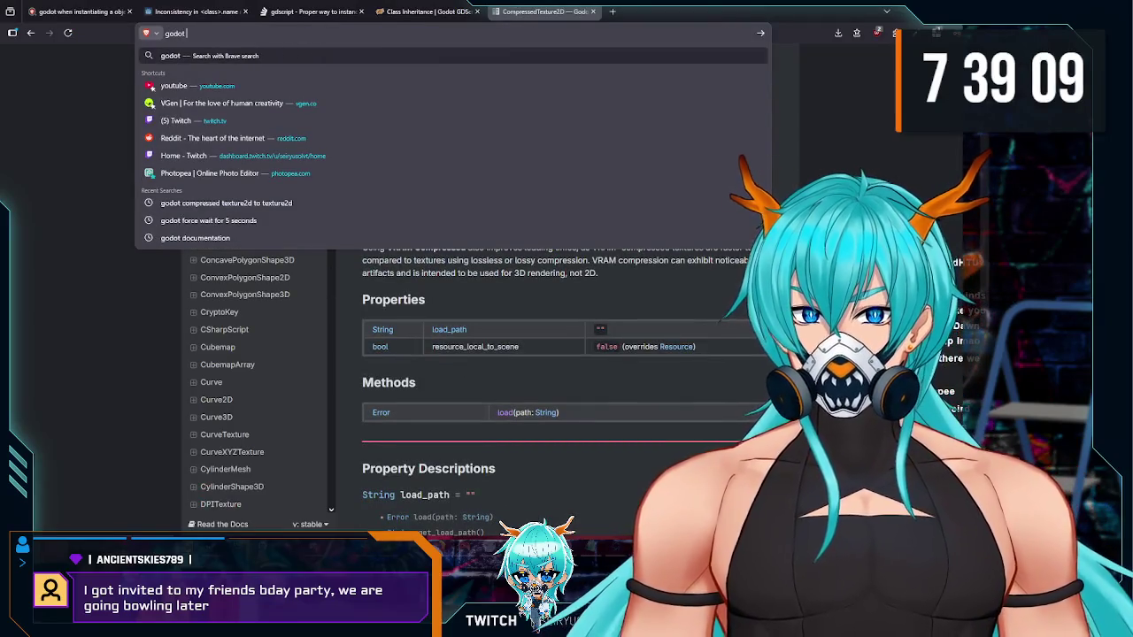
type(" texture2ed")
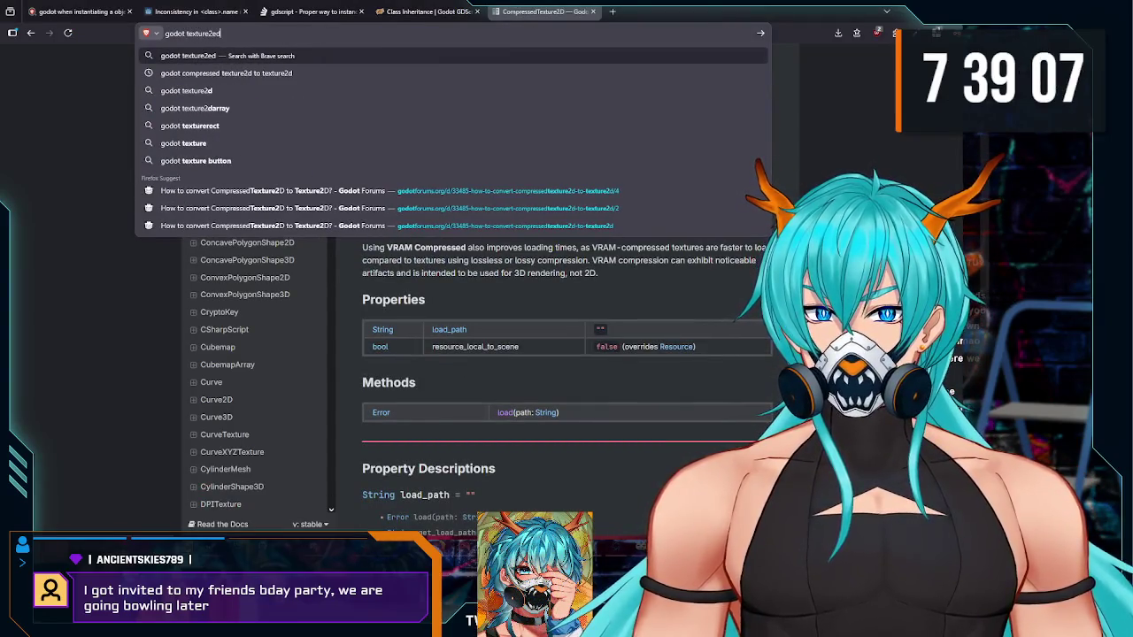
key("BackSpace")
key("BackSpace")
type("d is gs")
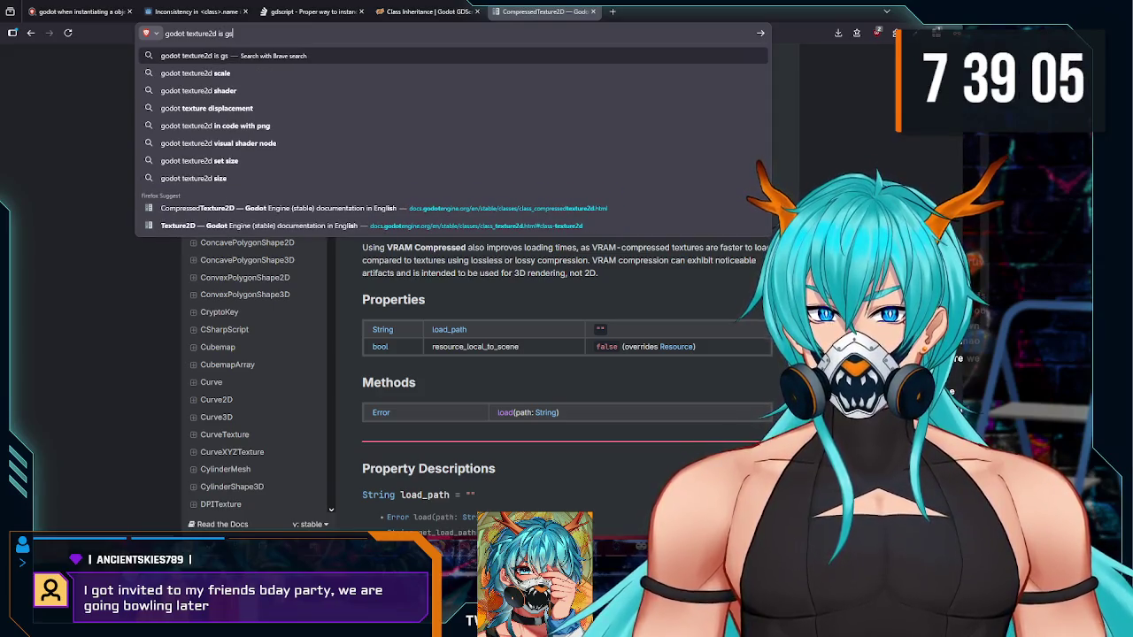
key("BackSpace")
type("riptna")
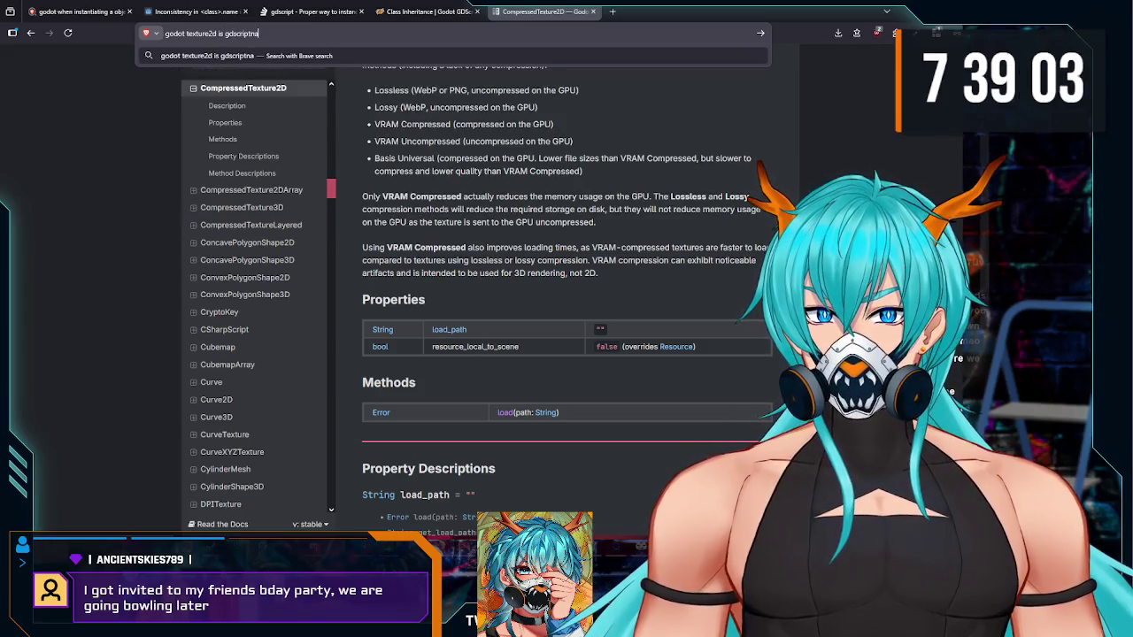
type("tiveclass")
key("Return")
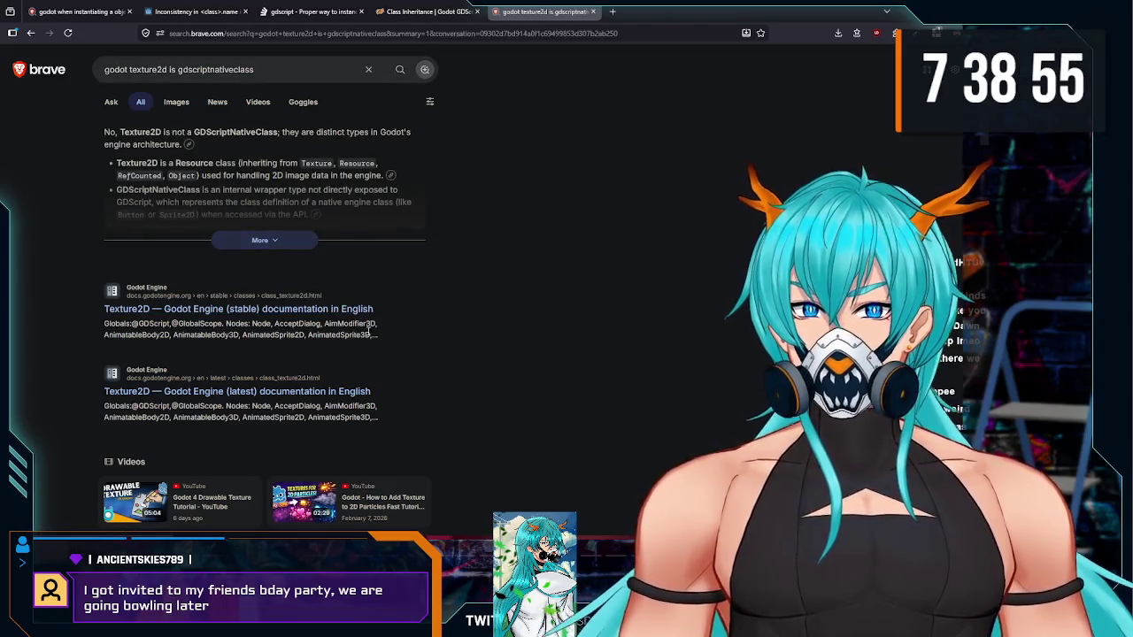
scroll(586, 450, "down", 4)
key("alt+Tab")
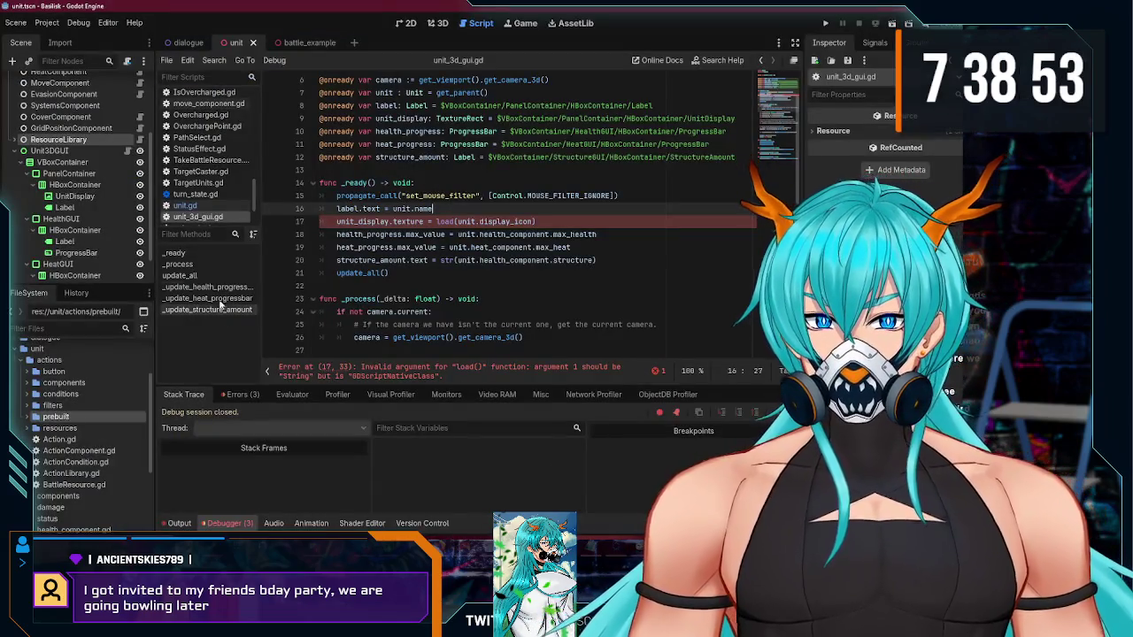
Step: In battle_example, expand UnitGUI, select its UnitDisplay TextureRect and open unit_gui.gd
key("ctrl+Tab")
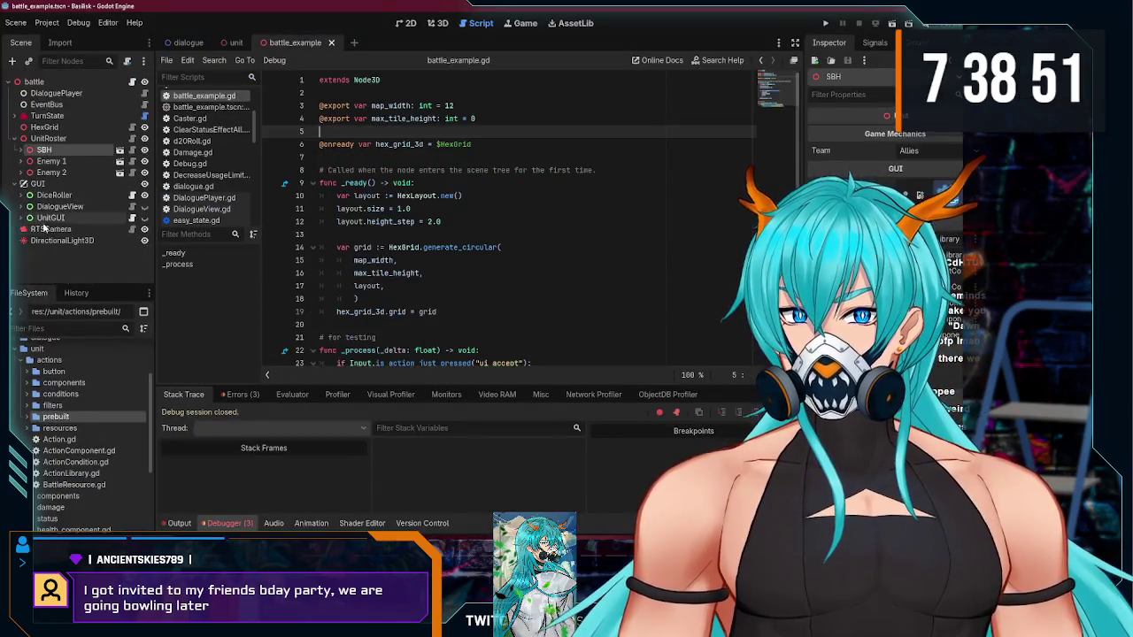
left_click(23, 195)
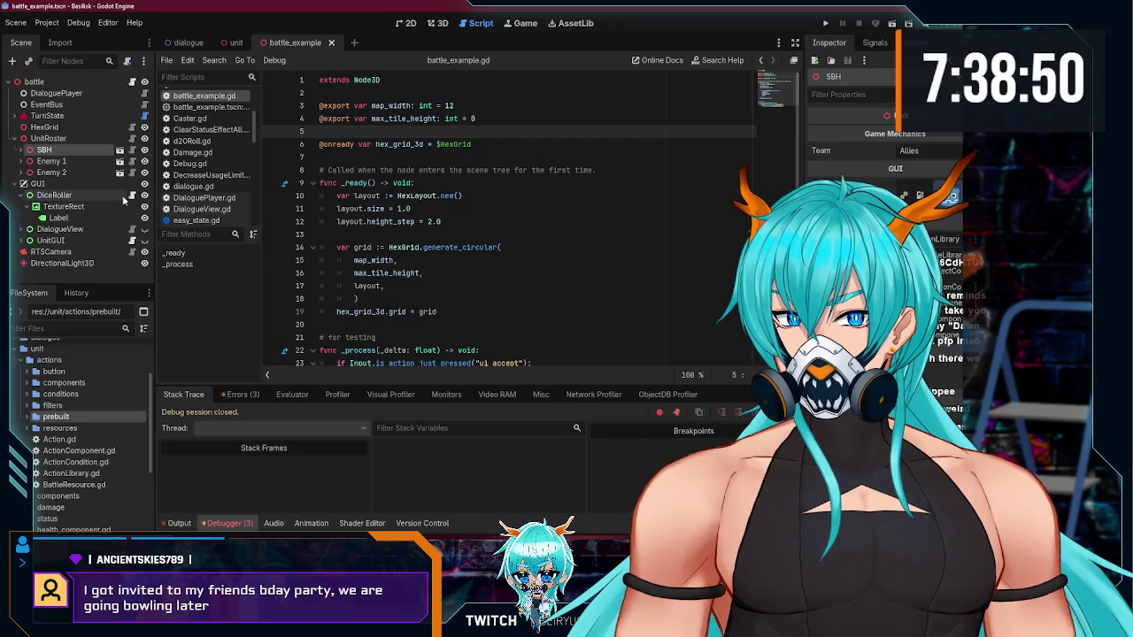
left_click(24, 194)
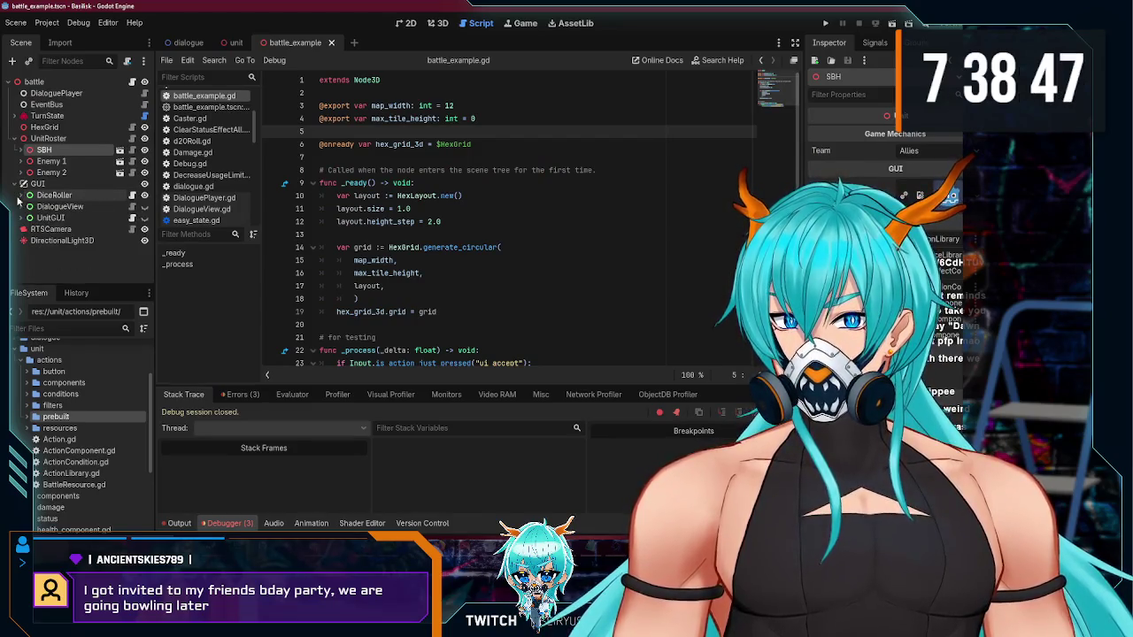
left_click(24, 218)
scroll(71, 228, "down", 1)
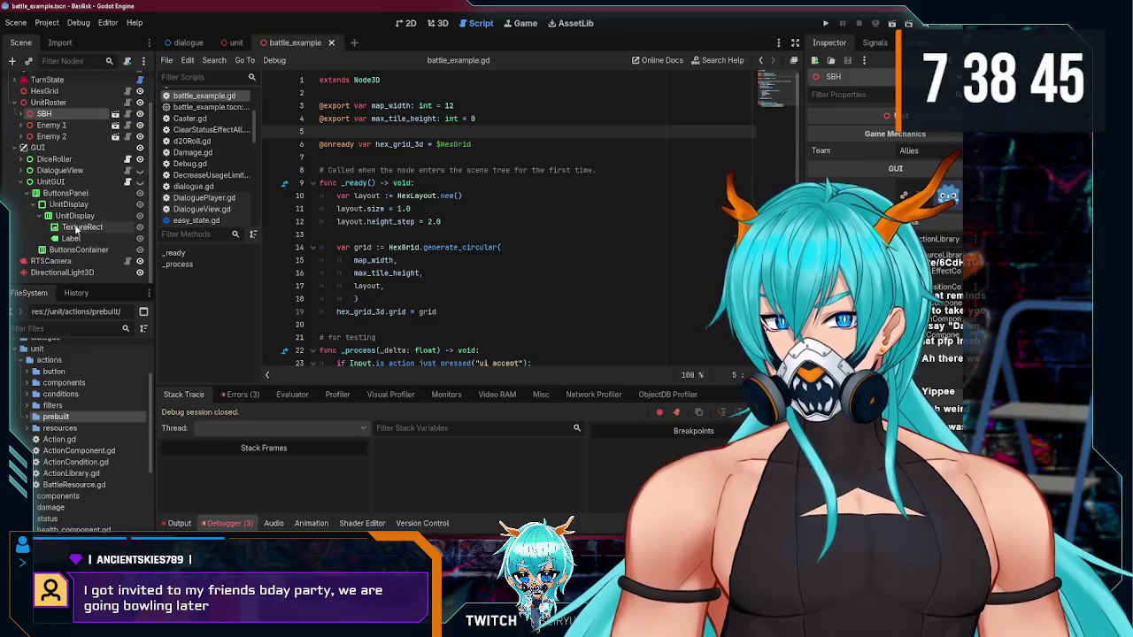
left_click(81, 227)
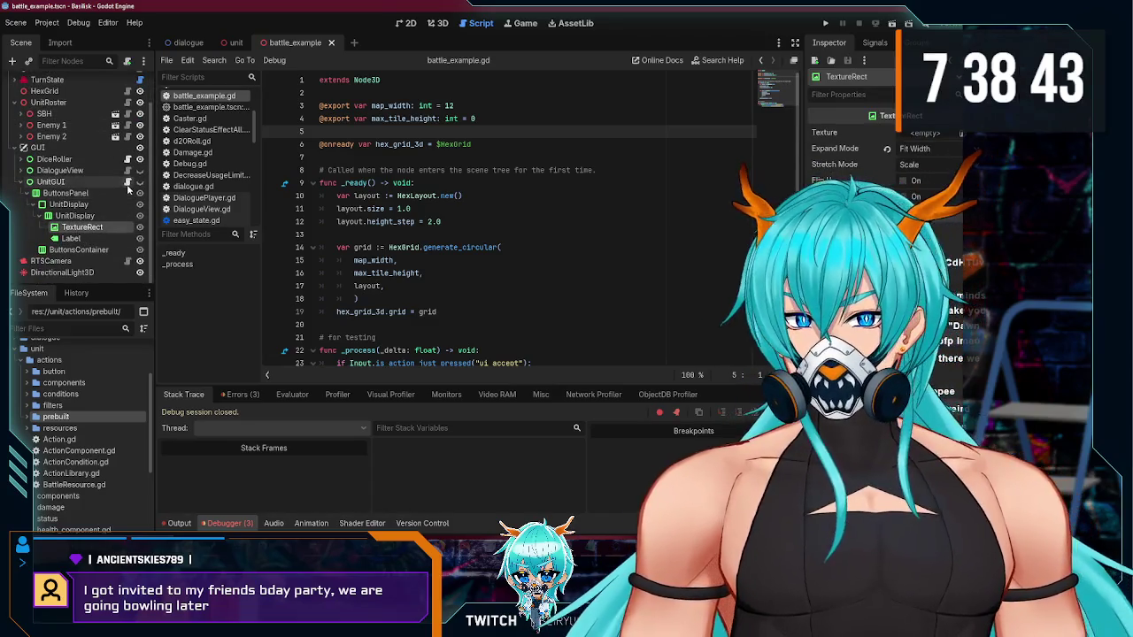
left_click(127, 181)
Step: Examine lines 44-49 where _unit_display_texture receives unit.display_icon
scroll(537, 268, "up", 6)
scroll(537, 268, "down", 2)
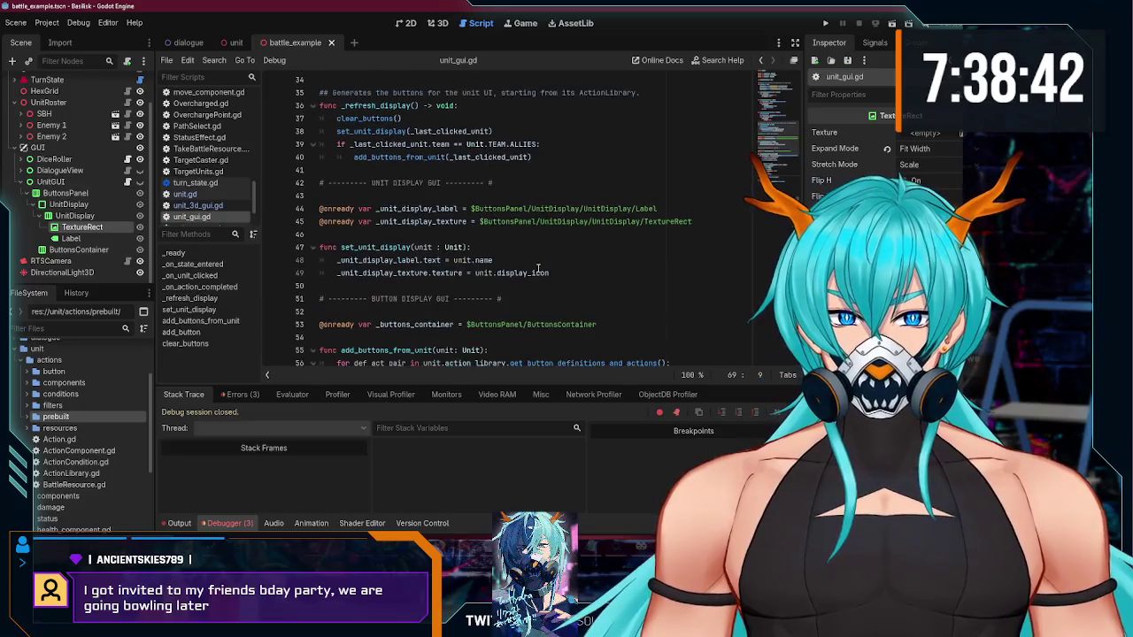
double_click(651, 209)
left_click_drag(673, 221, 609, 223)
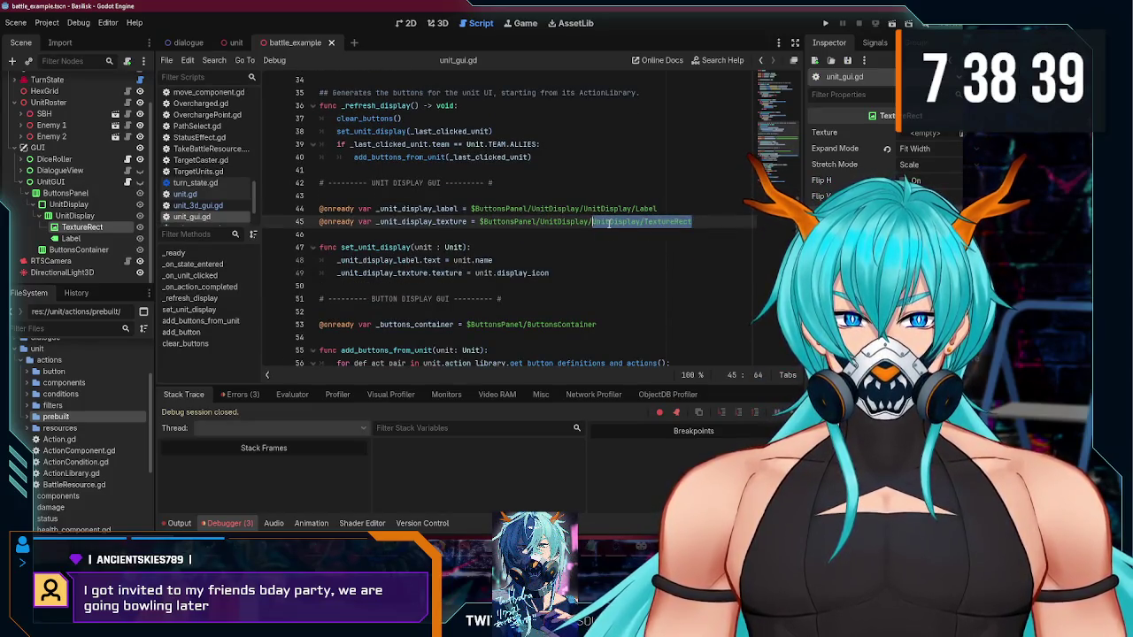
double_click(422, 222)
double_click(409, 273)
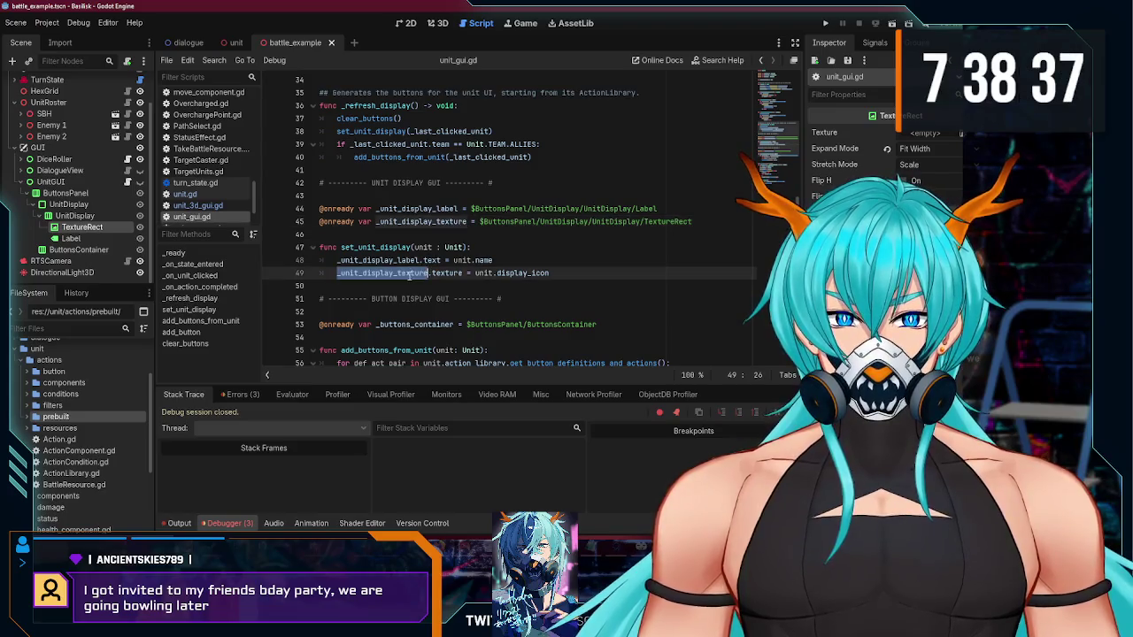
double_click(491, 273)
double_click(396, 274)
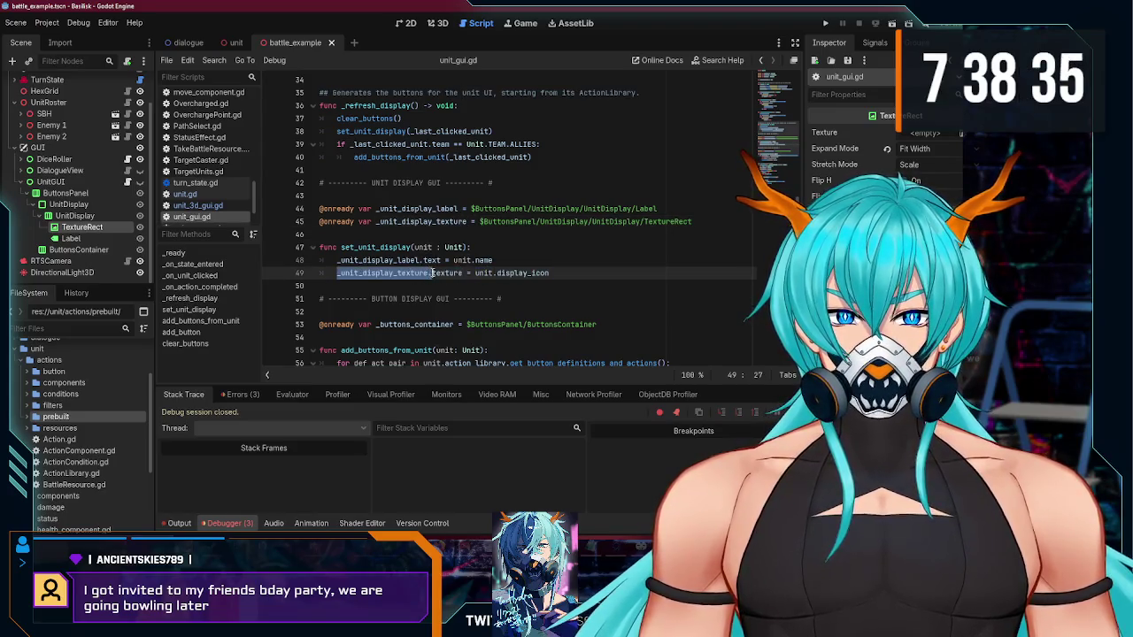
left_click_drag(692, 221, 488, 222)
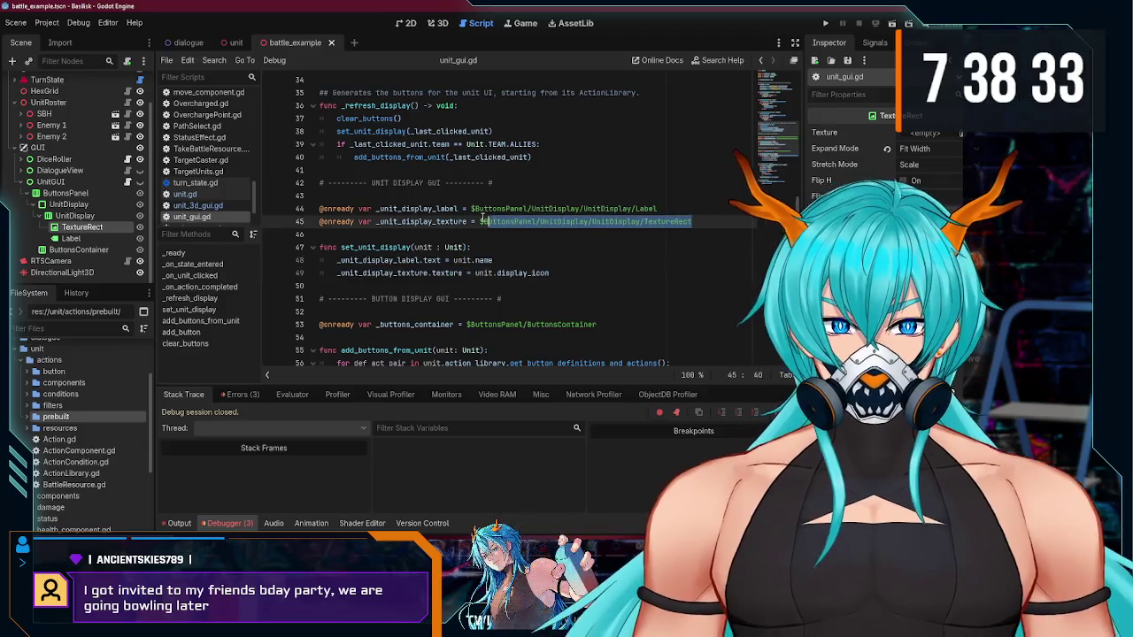
Step: Compare the unit_display declaration in unit_3d_gui.gd with unit_gui.gd's code
left_click(236, 43)
left_click(127, 225)
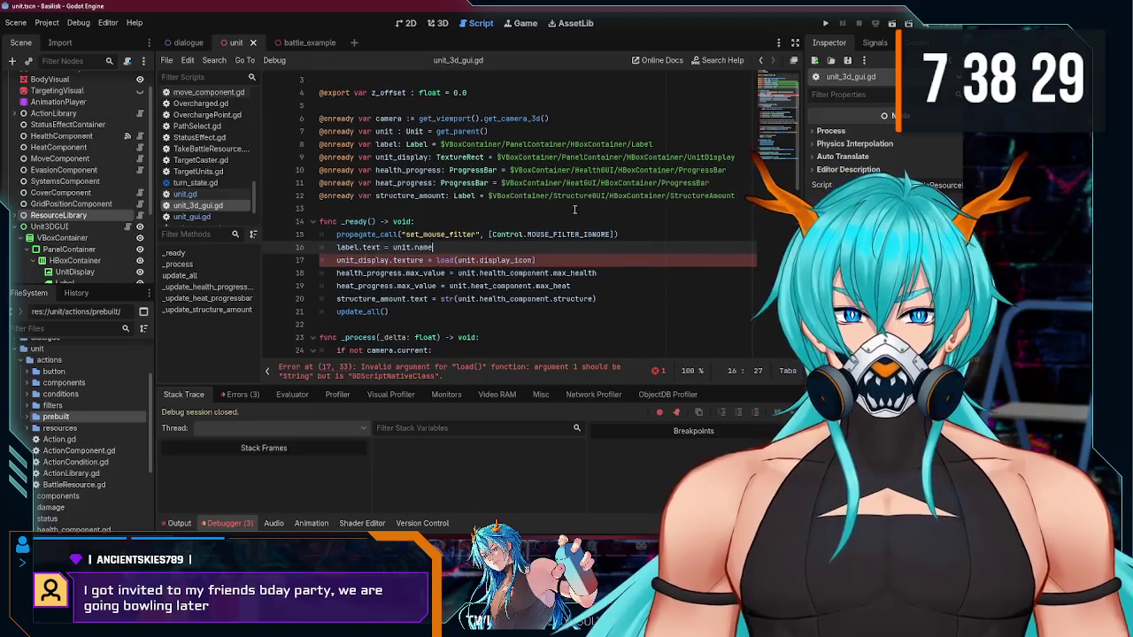
left_click(430, 156)
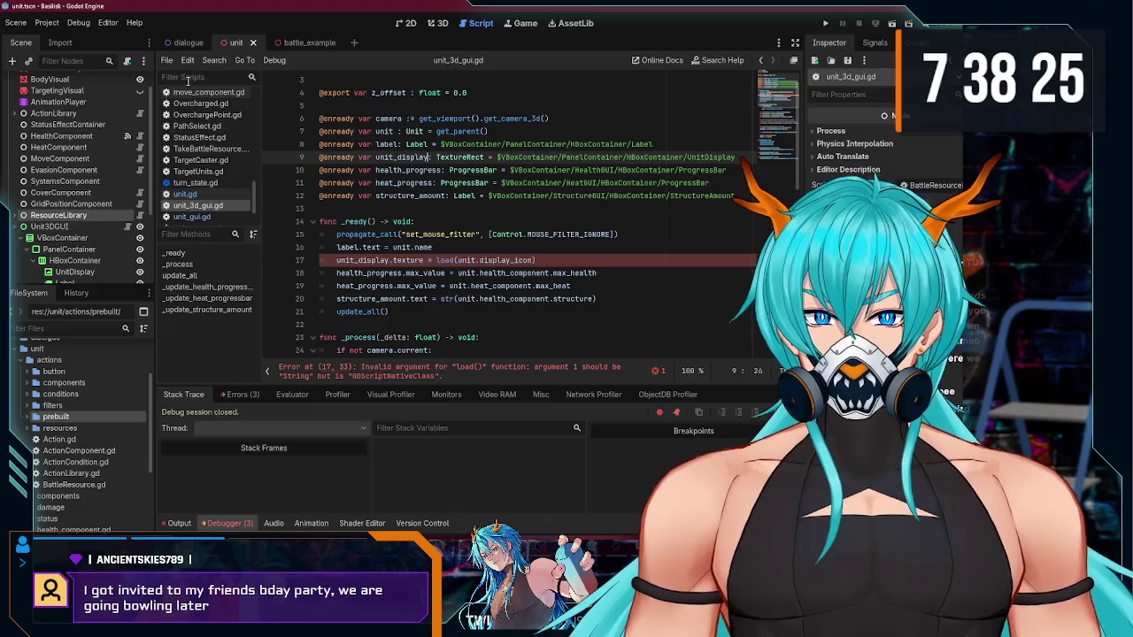
left_click(295, 43)
left_click(127, 219)
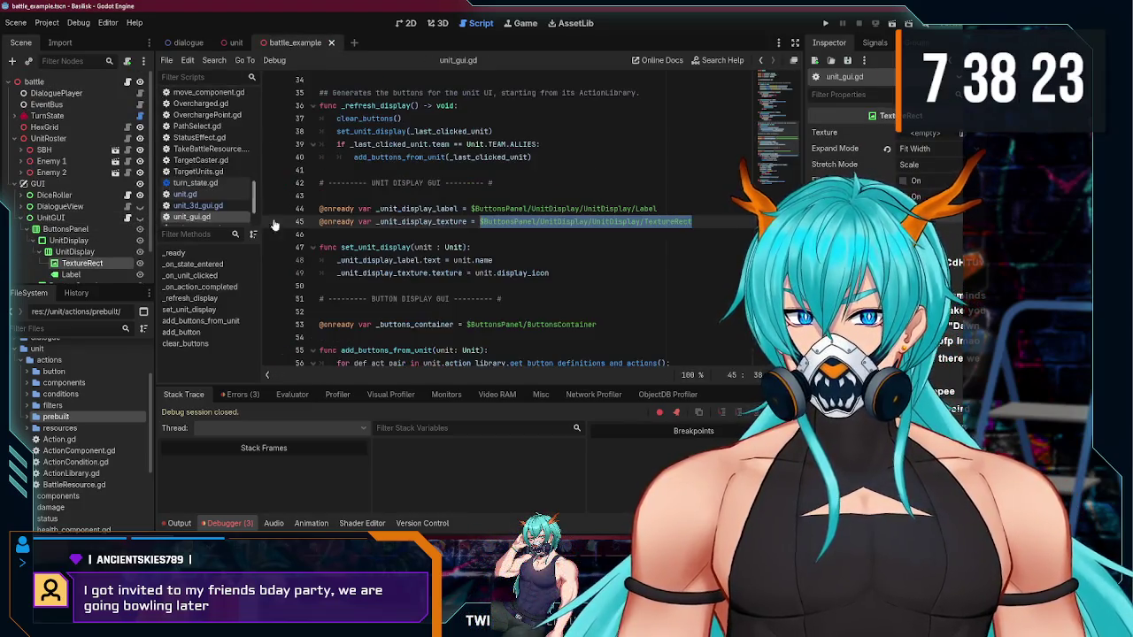
left_click(474, 222)
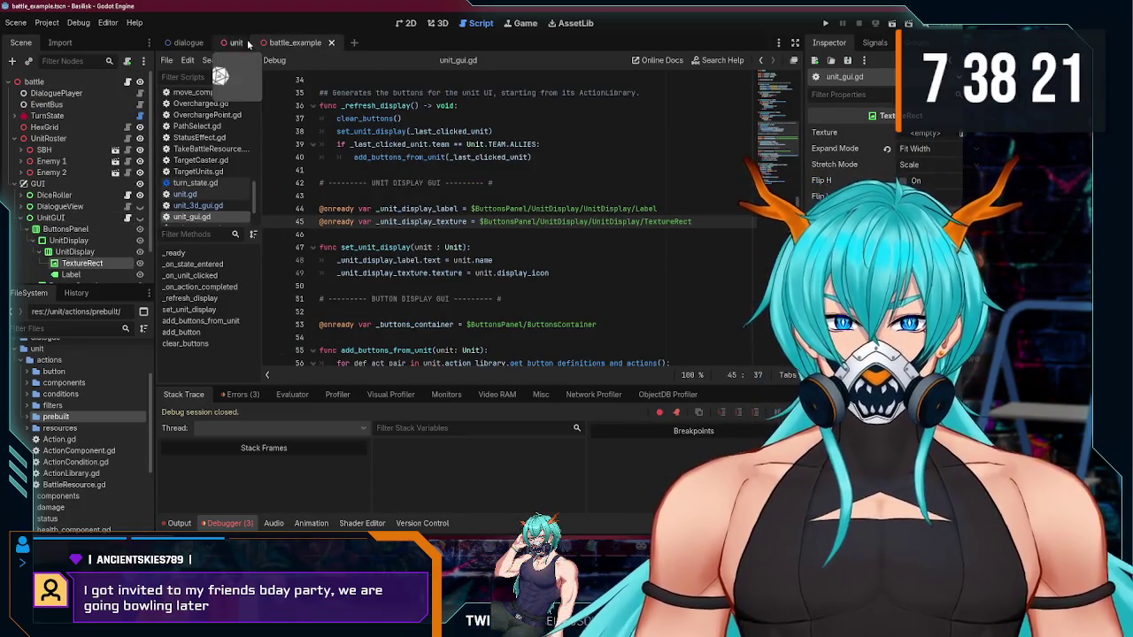
Step: Remove the TextureRect type from unit_display on line 9 of unit_3d_gui.gd and save
left_click(232, 43)
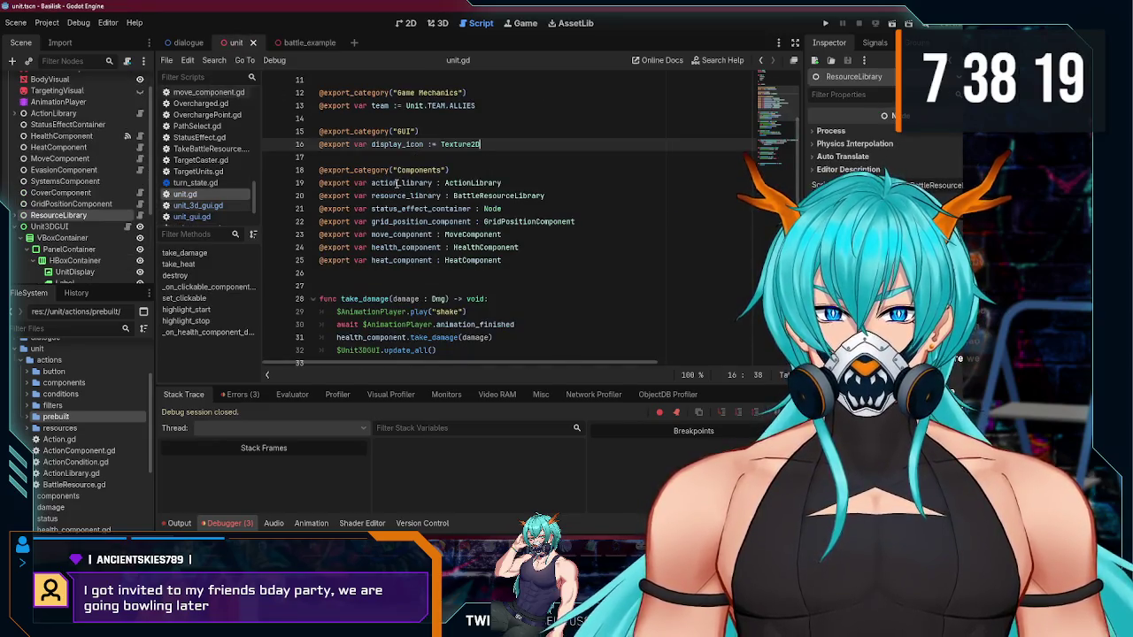
left_click(197, 205)
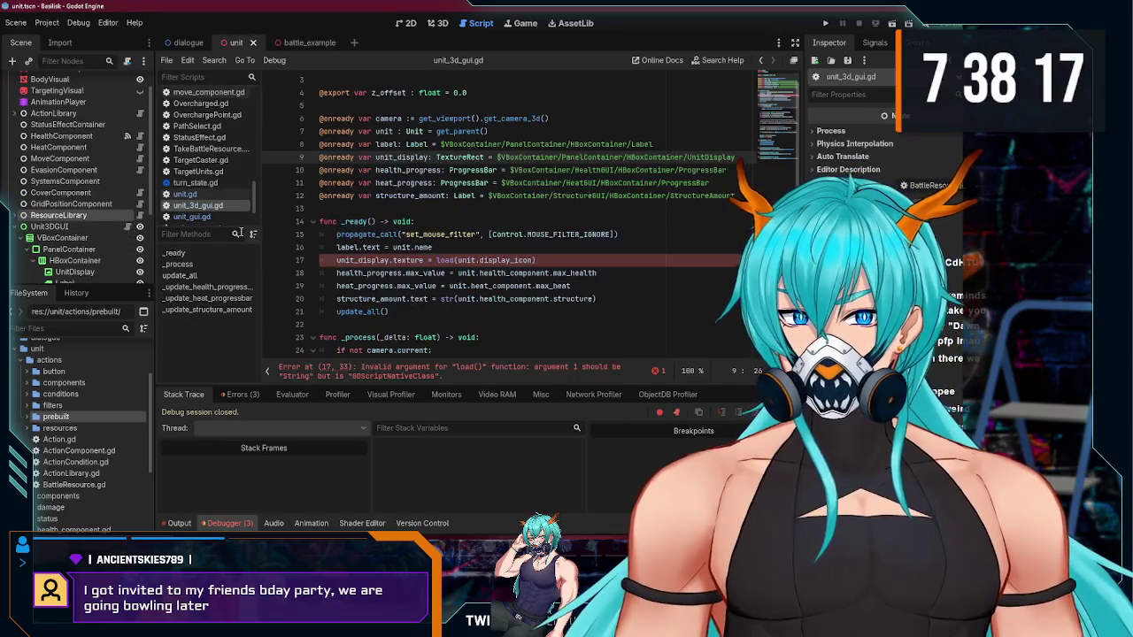
double_click(459, 158)
key("BackSpace")
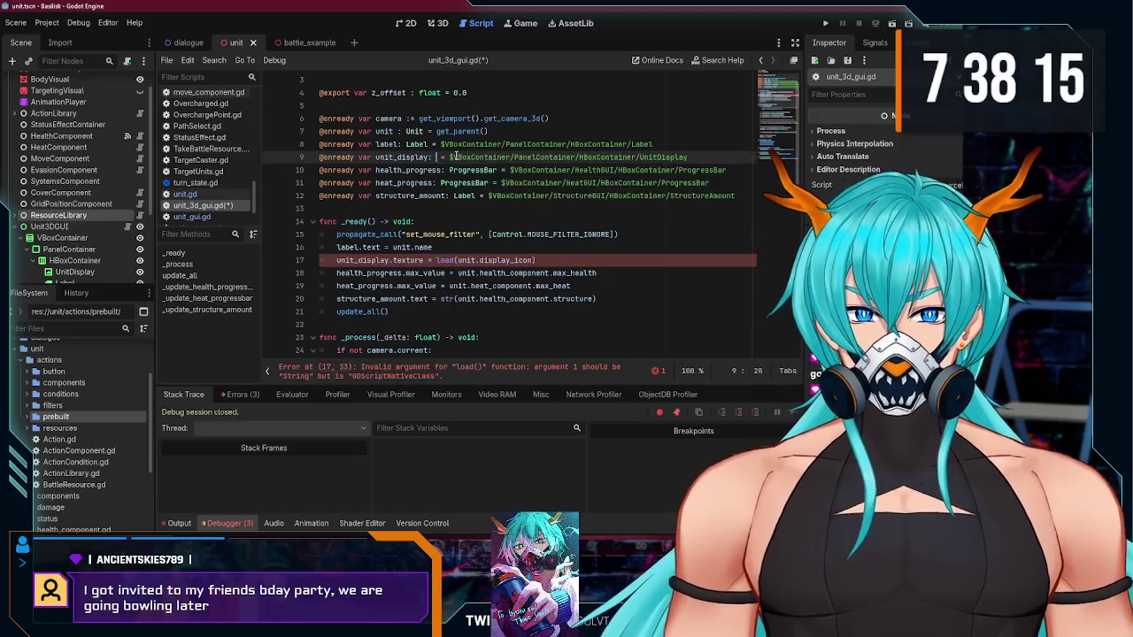
key("ctrl+s")
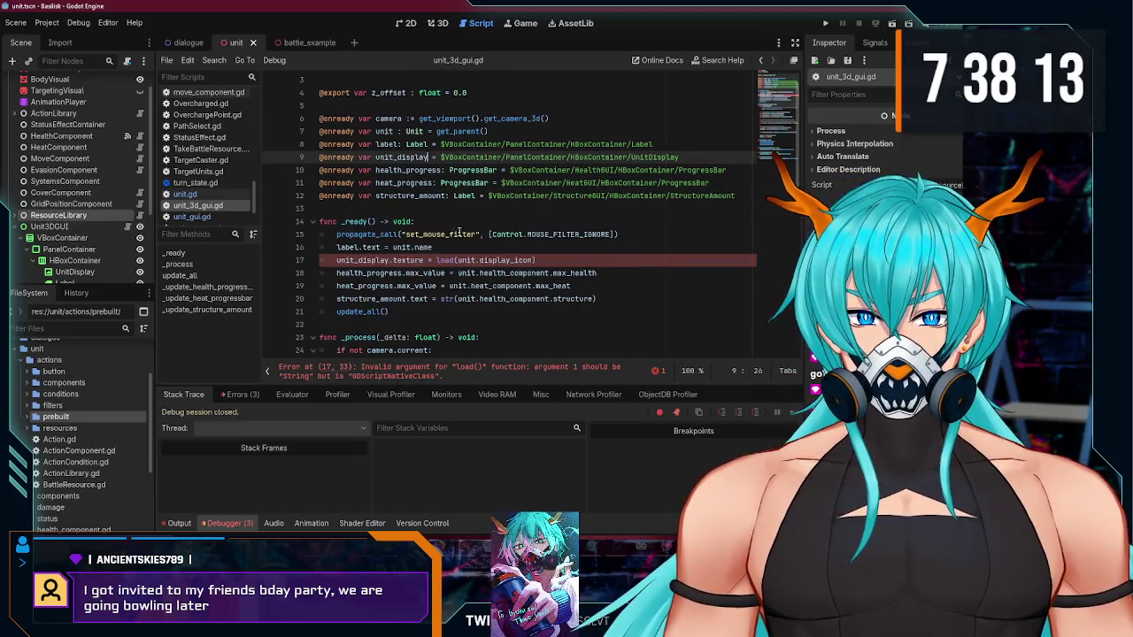
Step: Drop load() so line 17 assigns unit.display_icon directly, then run the game
left_click(457, 220)
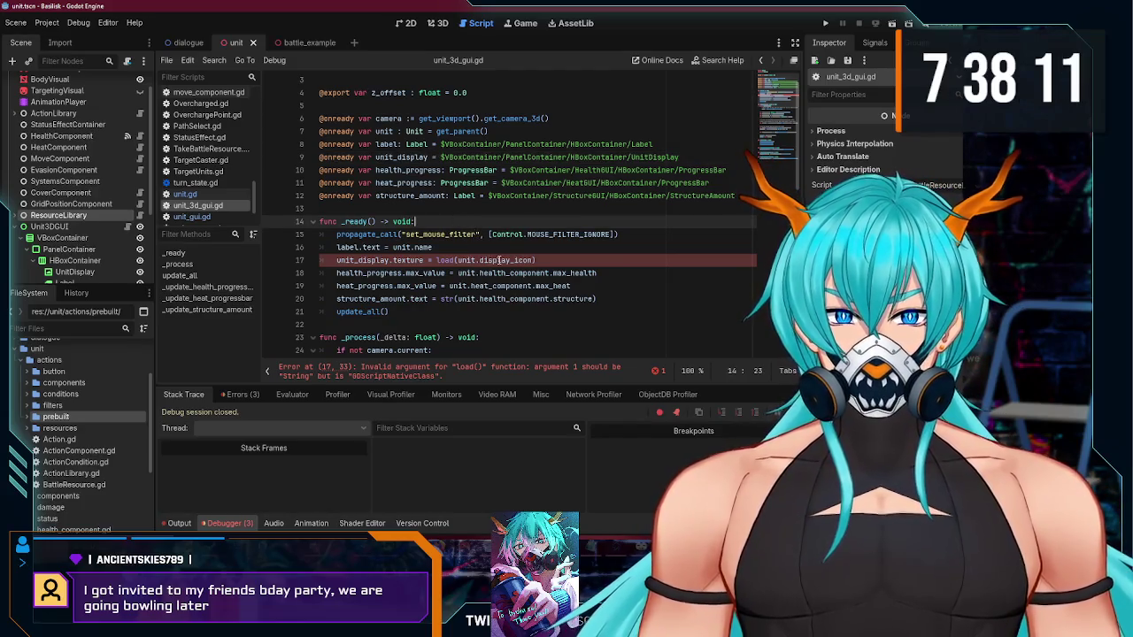
left_click(458, 260)
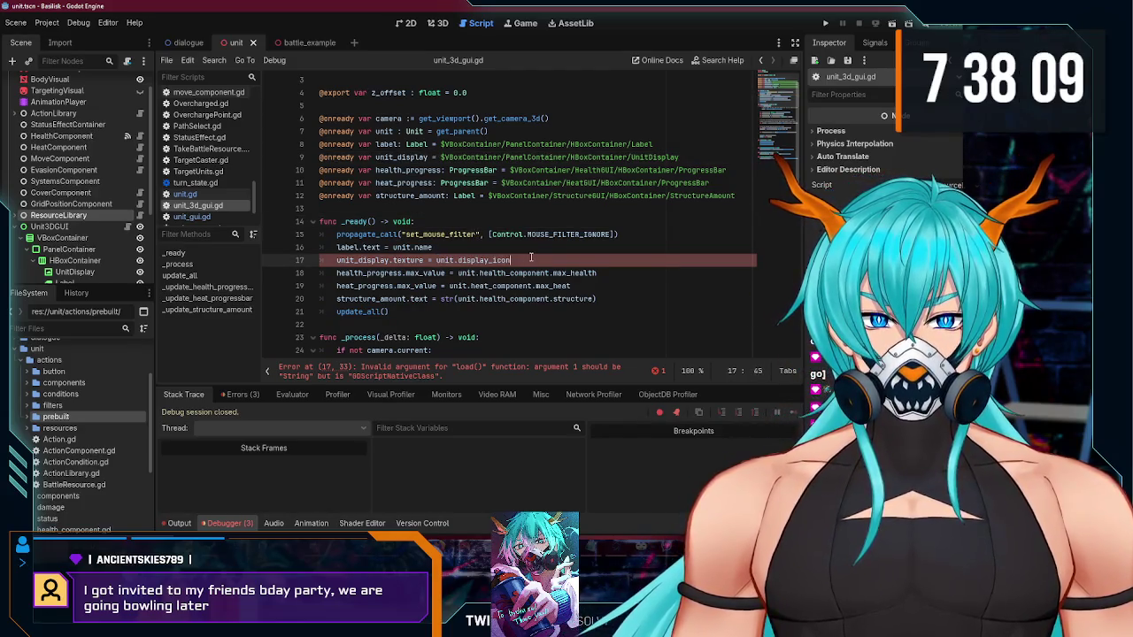
key("End")
key("BackSpace")
key("Up")
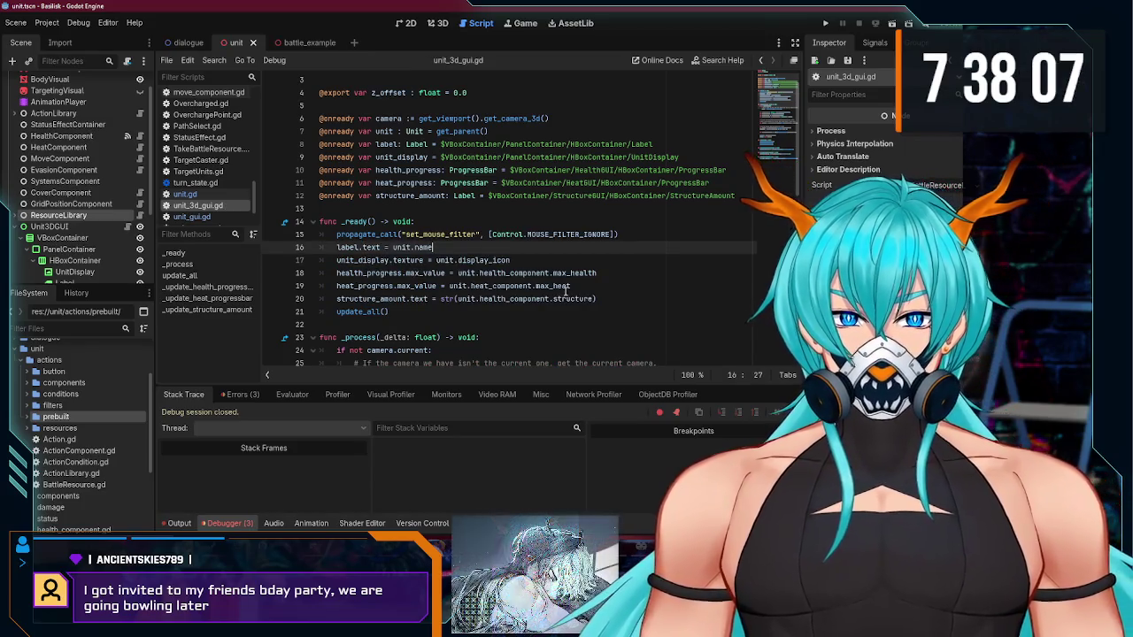
left_click(529, 259)
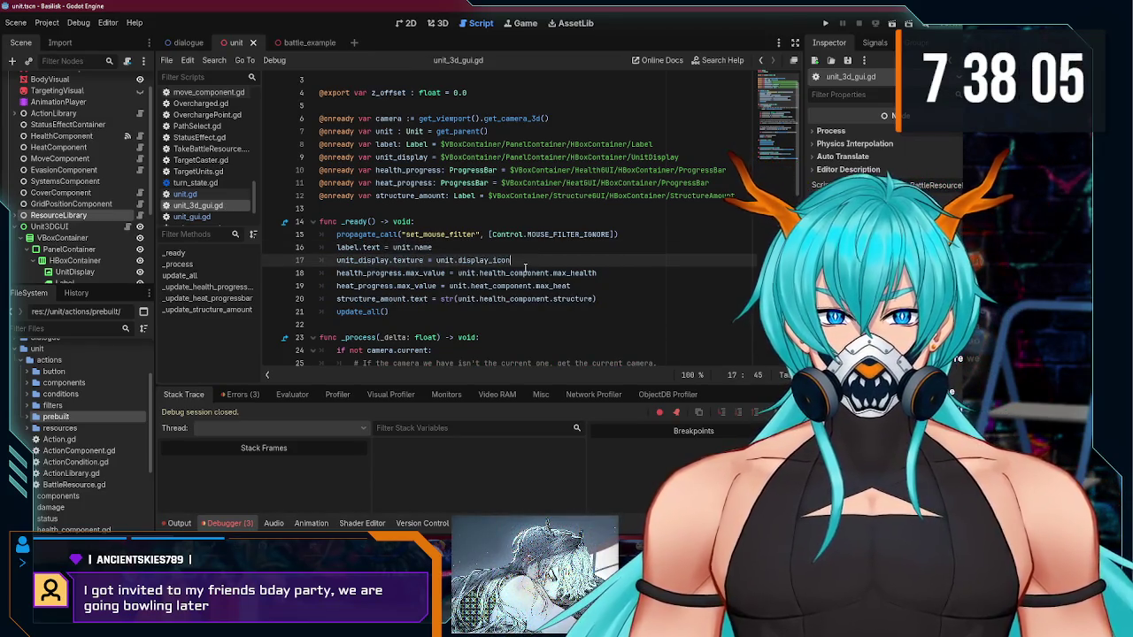
key("F5")
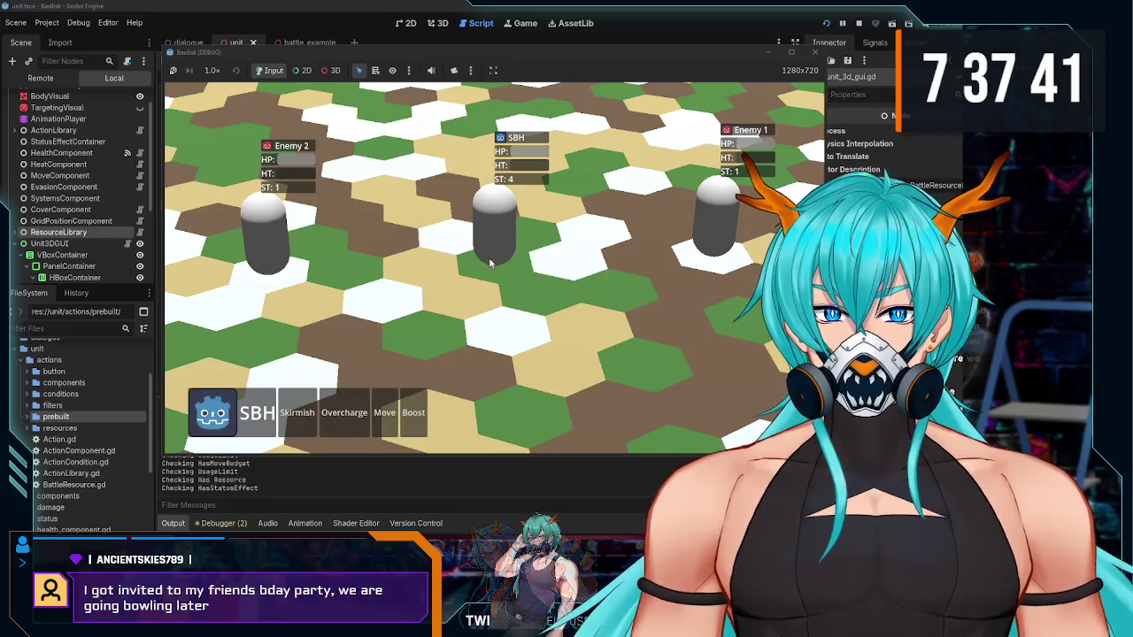
Step: Select Enemy 1 in the game, end the run, and return to the battle_example scene
left_click(713, 218)
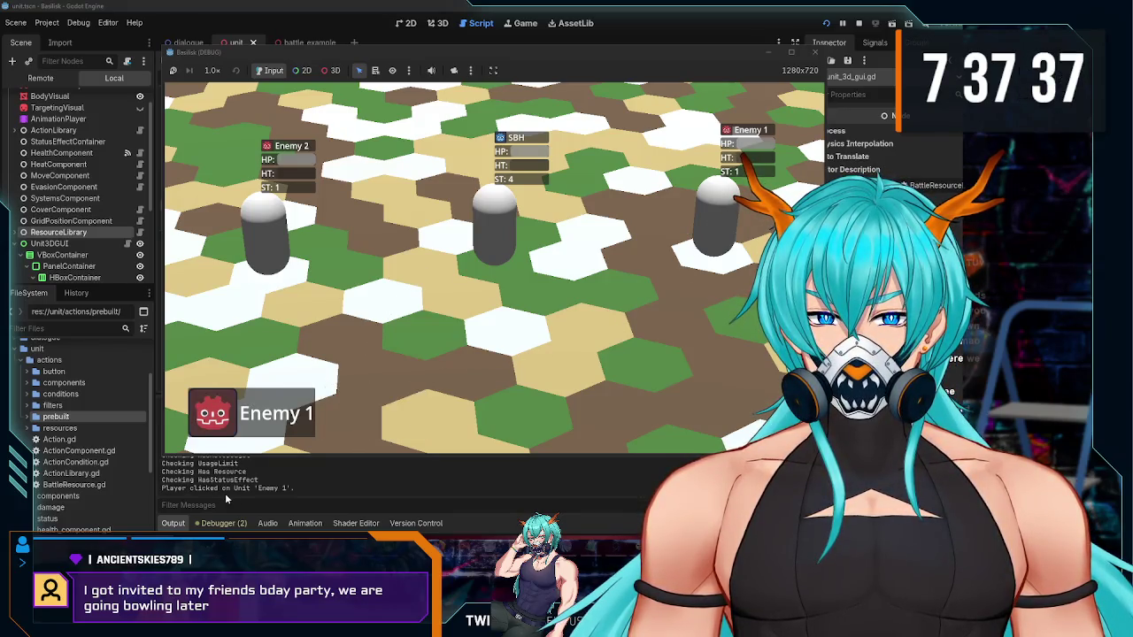
key("F8")
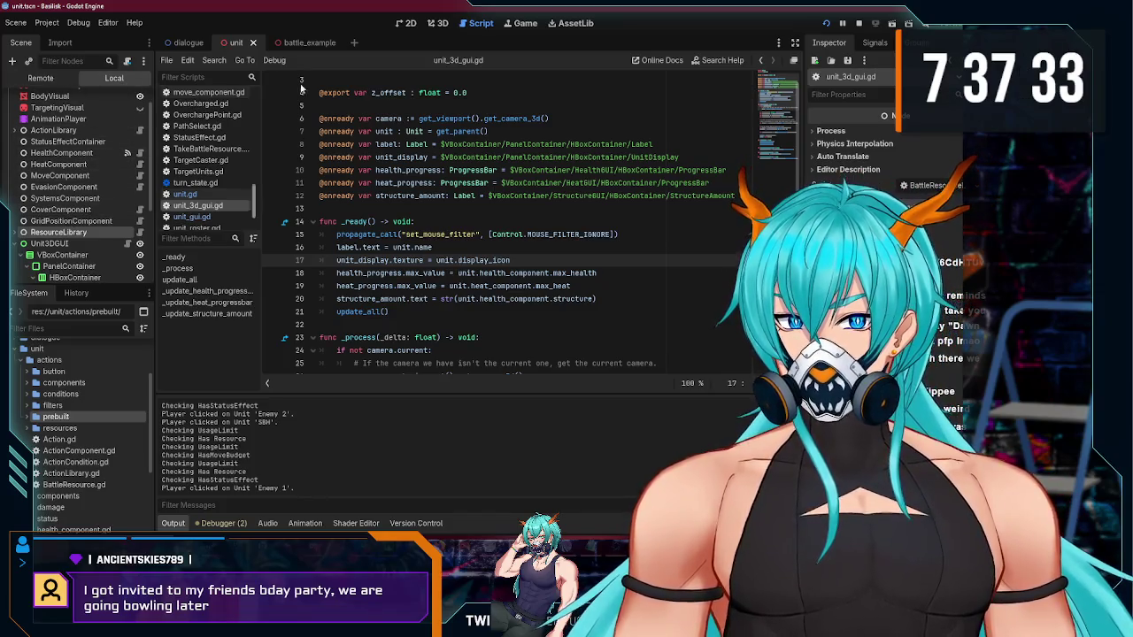
left_click(855, 23)
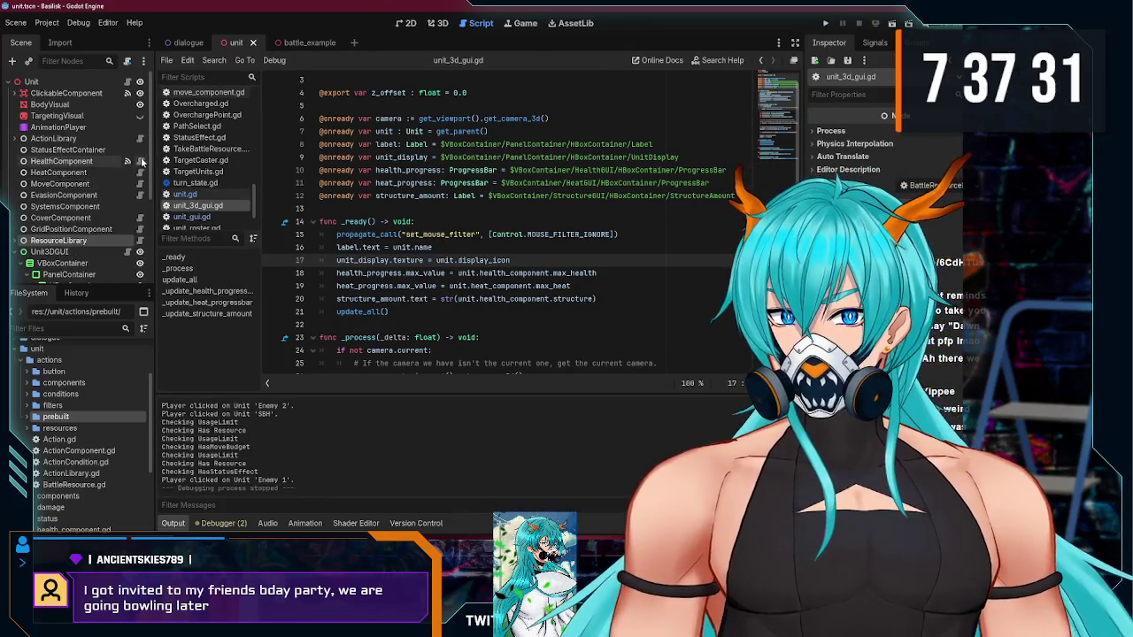
left_click(295, 42)
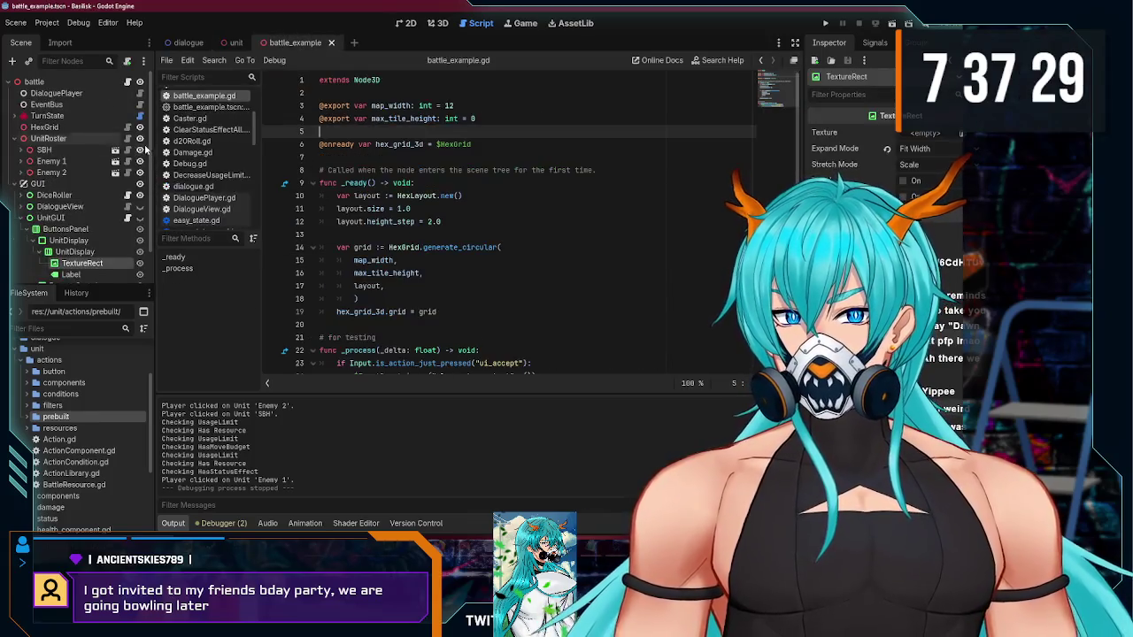
Step: In Action.gd's check(), delete the debug print, add a blank line before checked.emit(), and run
scroll(203, 133, "up", 3)
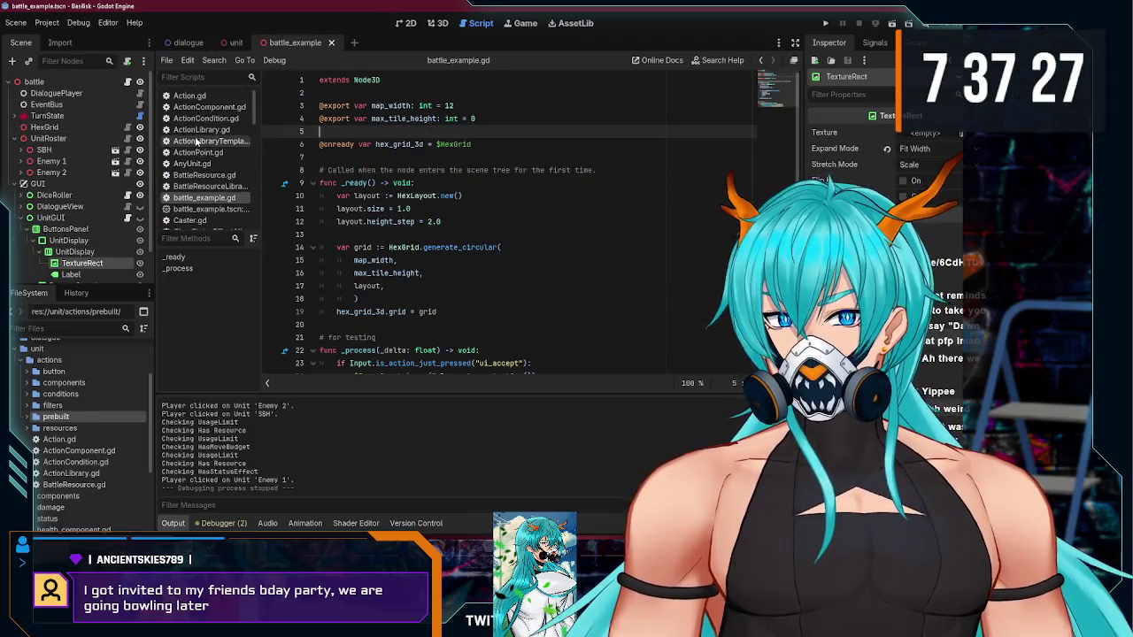
left_click(200, 95)
scroll(495, 222, "down", 3)
triple_click(496, 195)
key("BackSpace")
key("BackSpace")
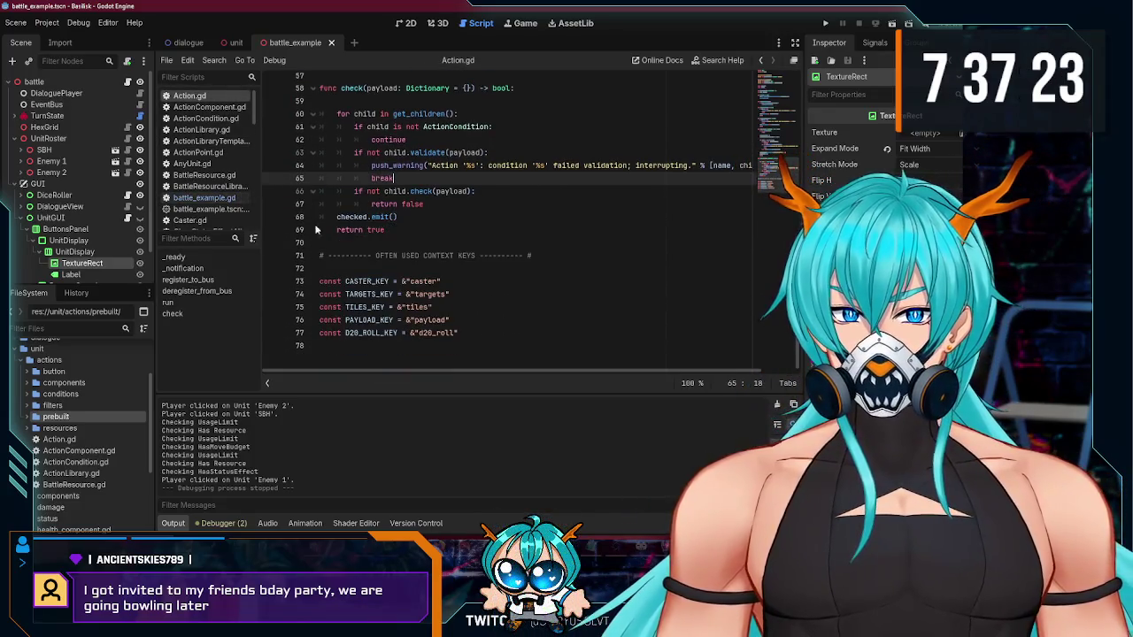
left_click(468, 216)
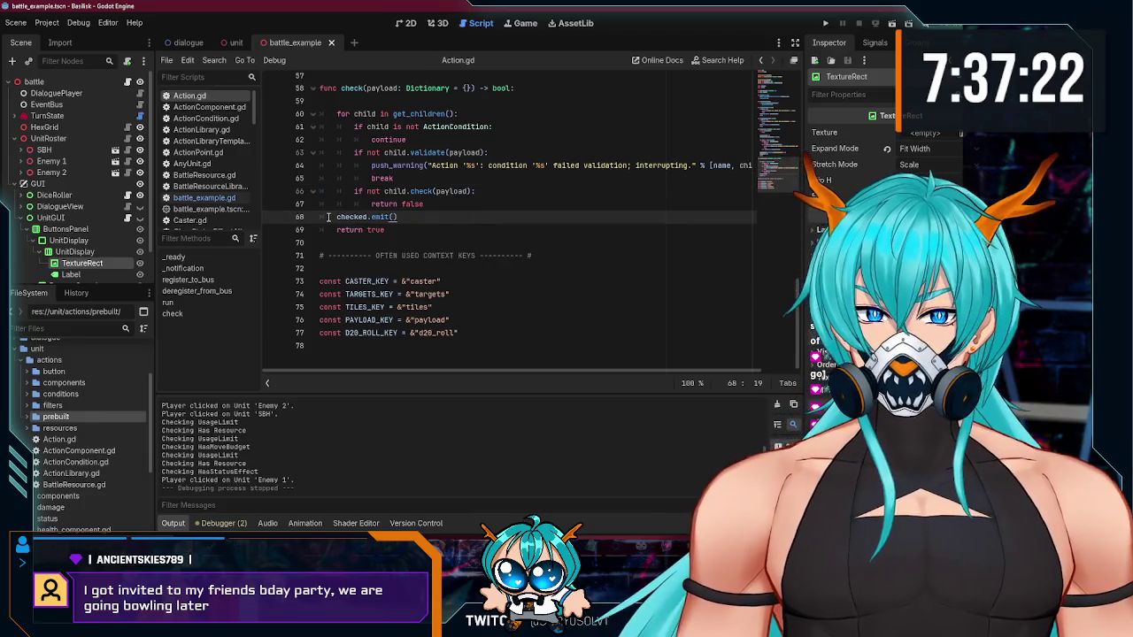
key("ctrl+shift+Return")
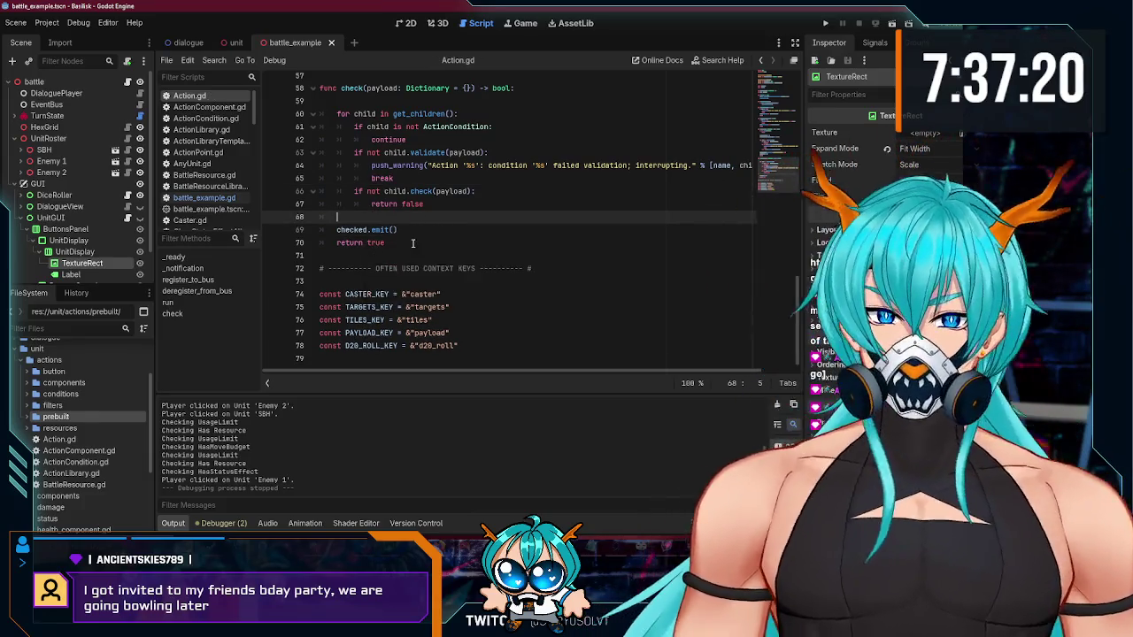
scroll(413, 242, "up", 4)
scroll(416, 248, "down", 3)
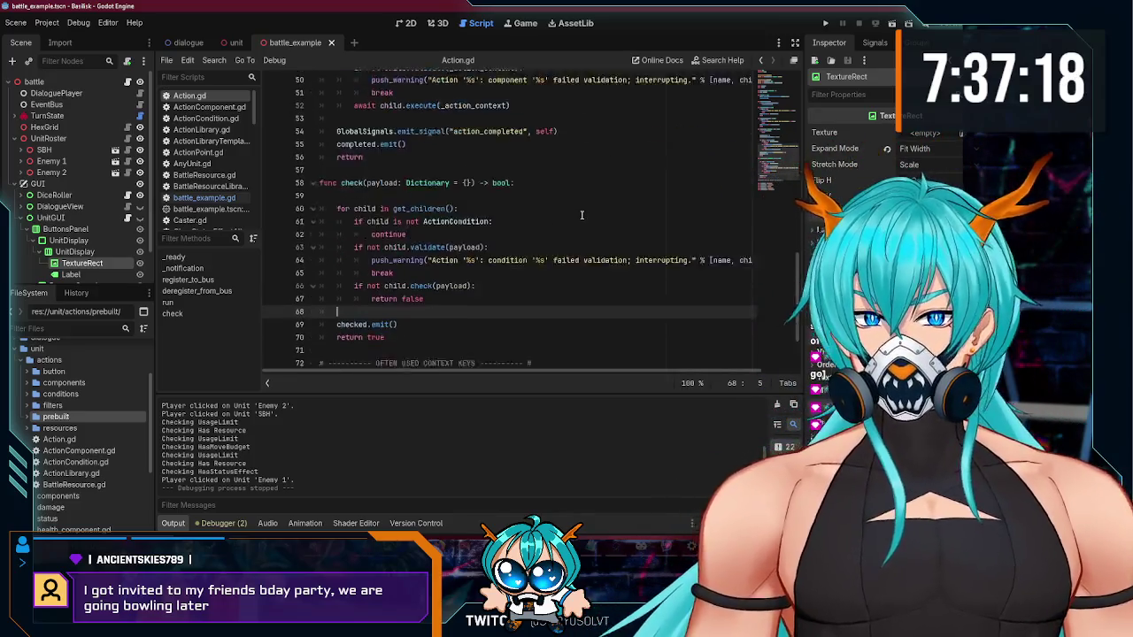
left_click(826, 24)
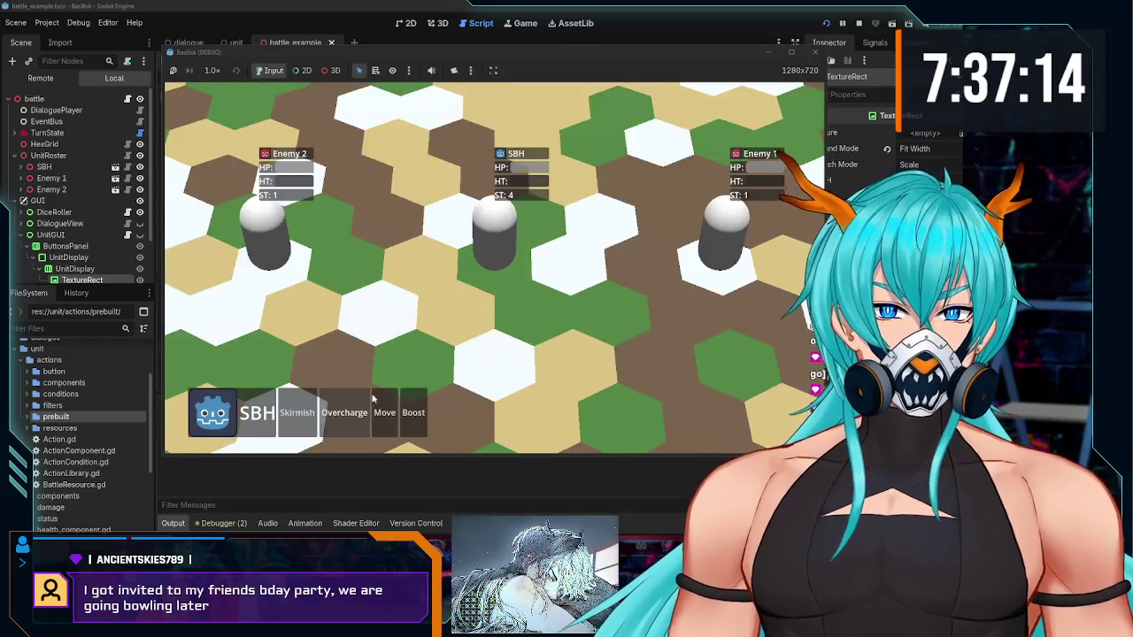
Step: Try Overcharge, move SBH to a new hex, start another move, then stop the game
scroll(497, 266, "down", 3)
scroll(496, 266, "up", 3)
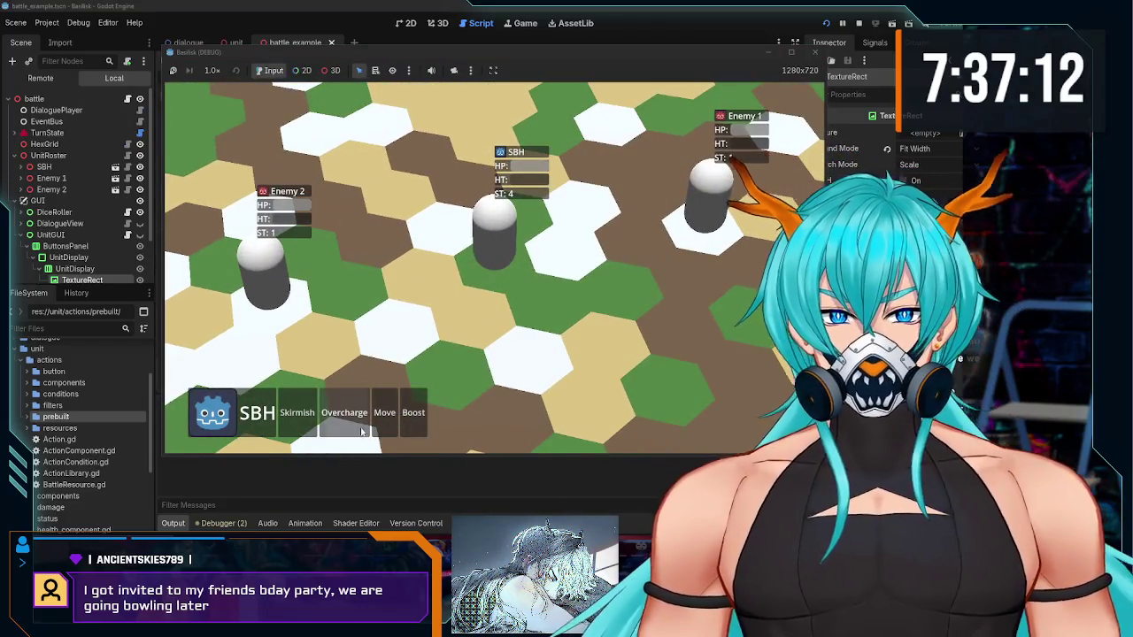
left_click(345, 412)
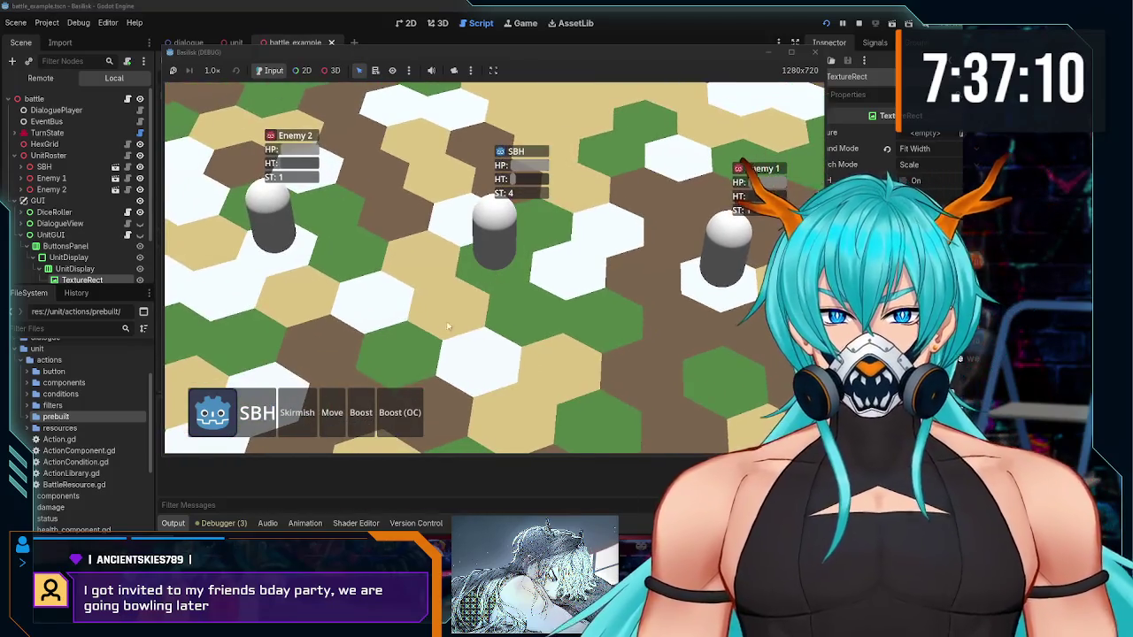
left_click(298, 413)
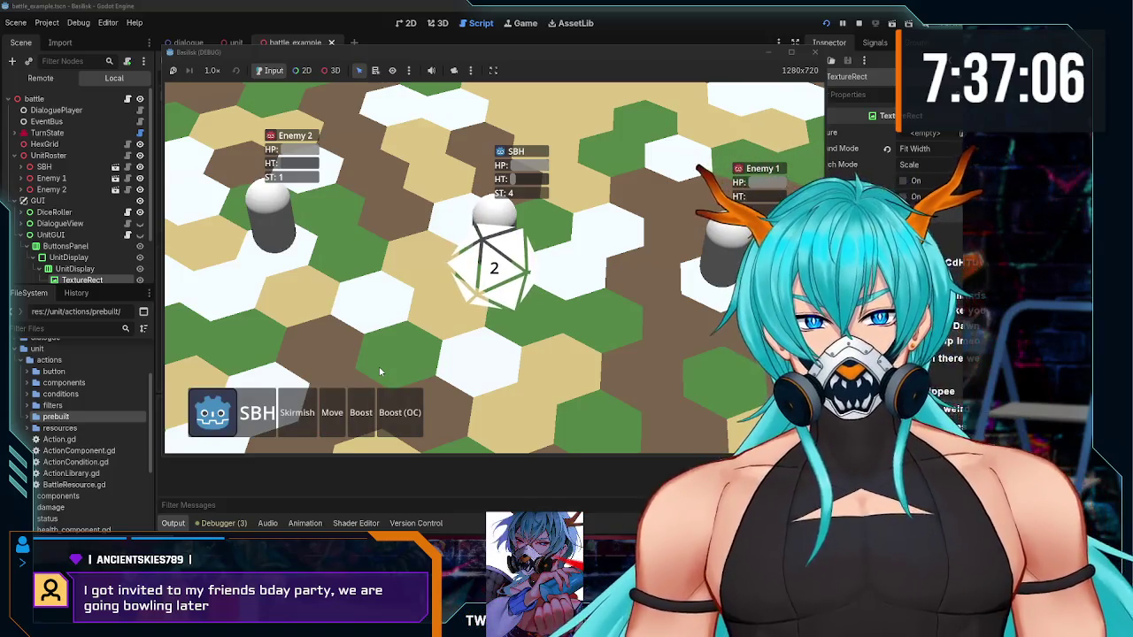
left_click(332, 412)
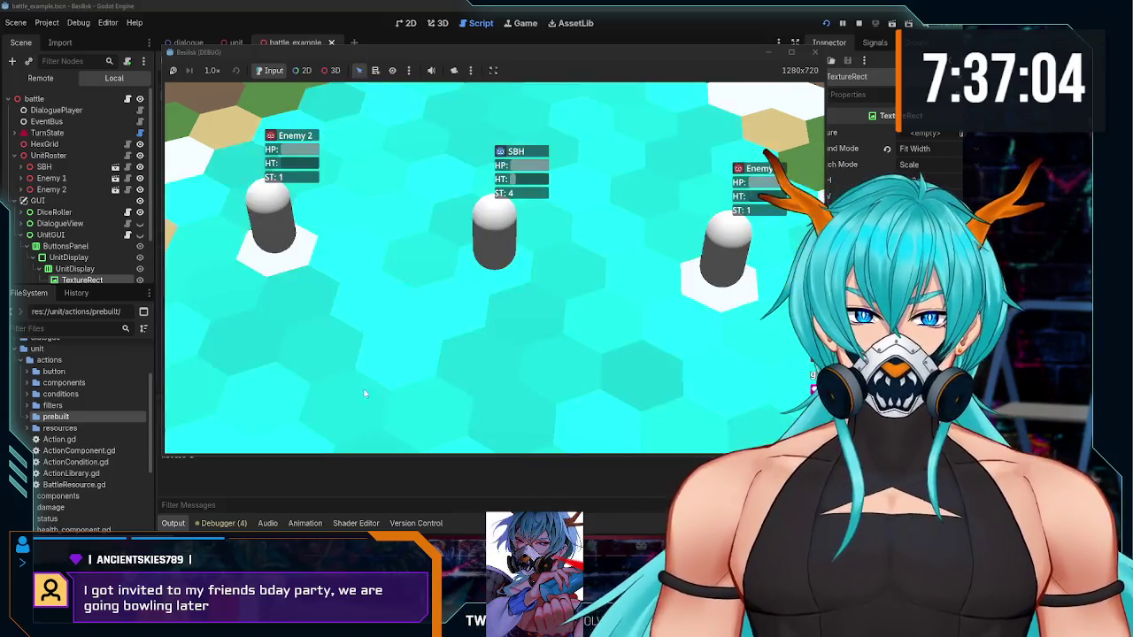
left_click(635, 281)
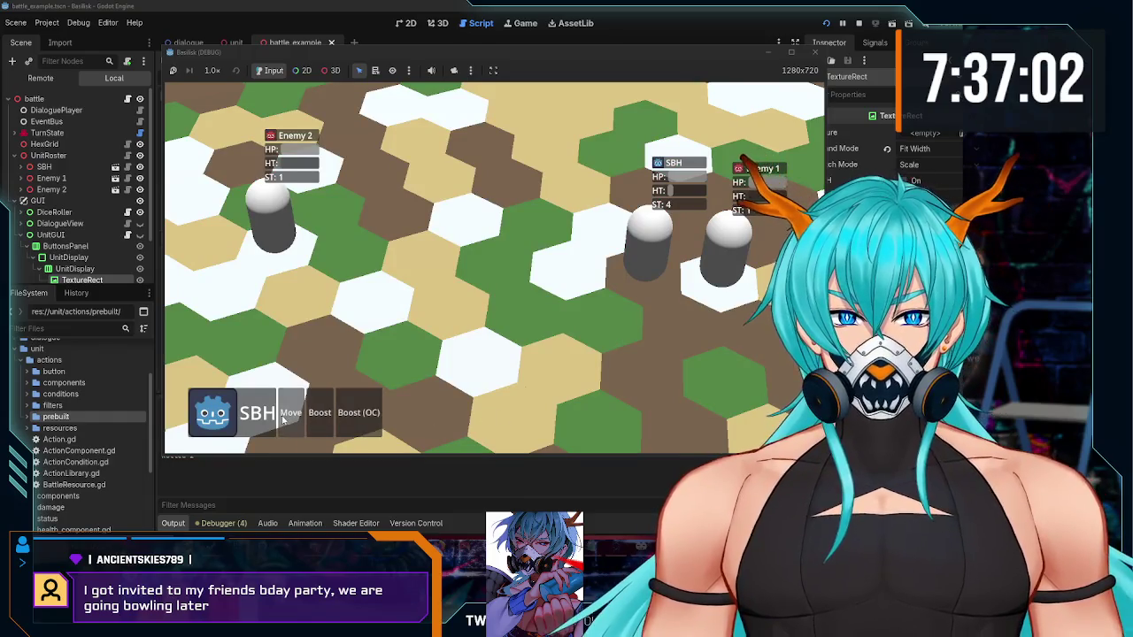
left_click(285, 416)
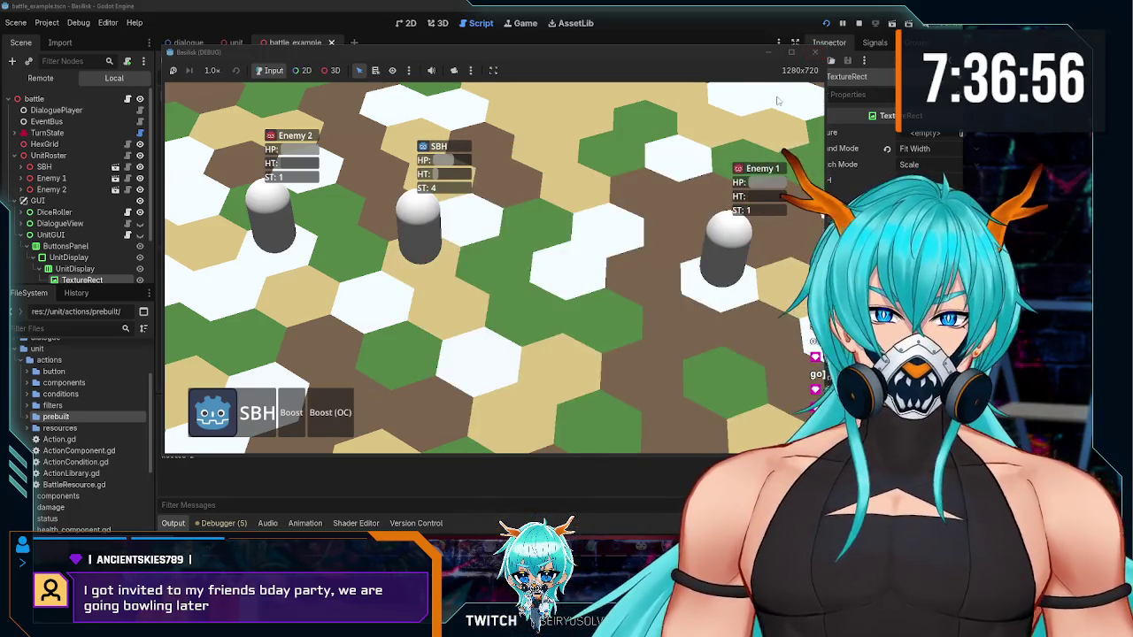
left_click(818, 55)
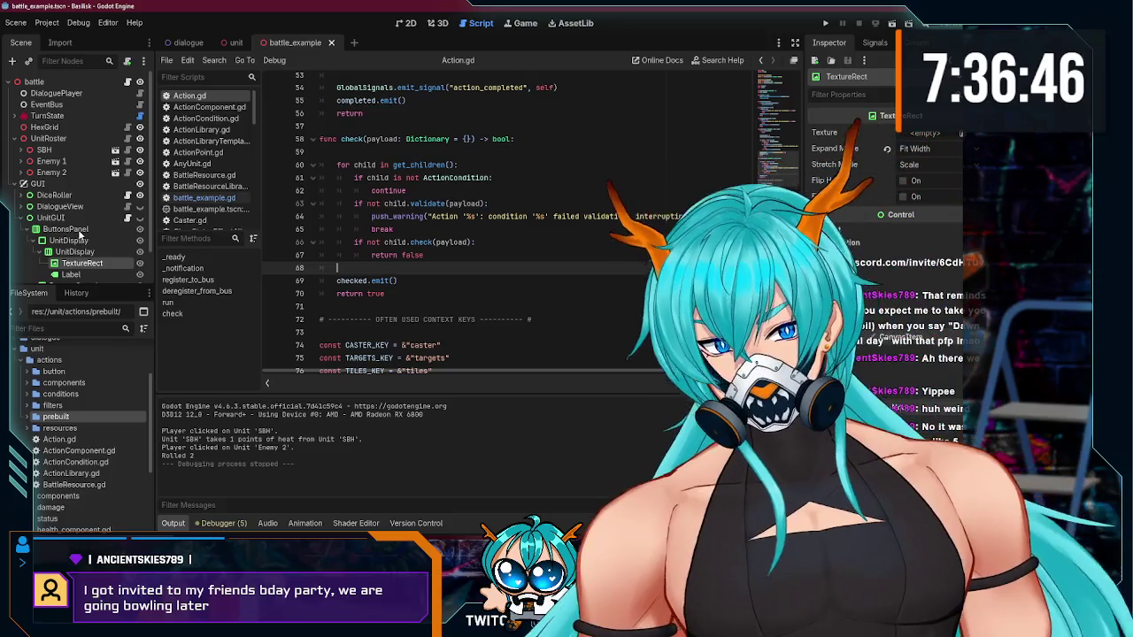
Step: Review Action.gd's signals, _bus declaration, _bus.register call and register_to_bus return line
left_click(482, 290)
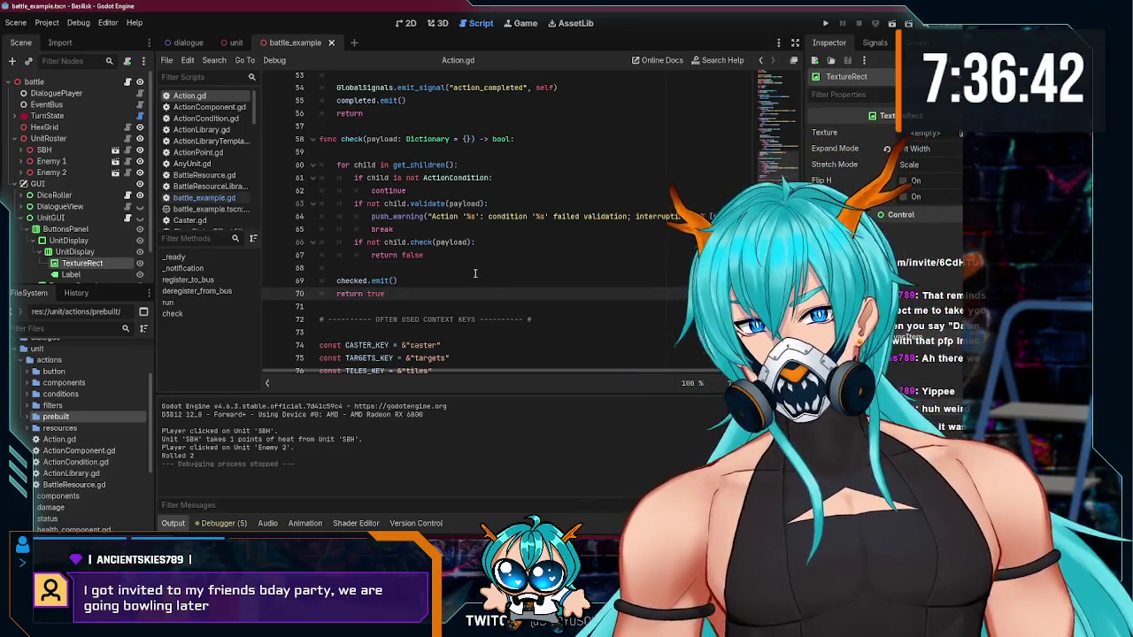
scroll(482, 290, "up", 10)
scroll(475, 270, "up", 6)
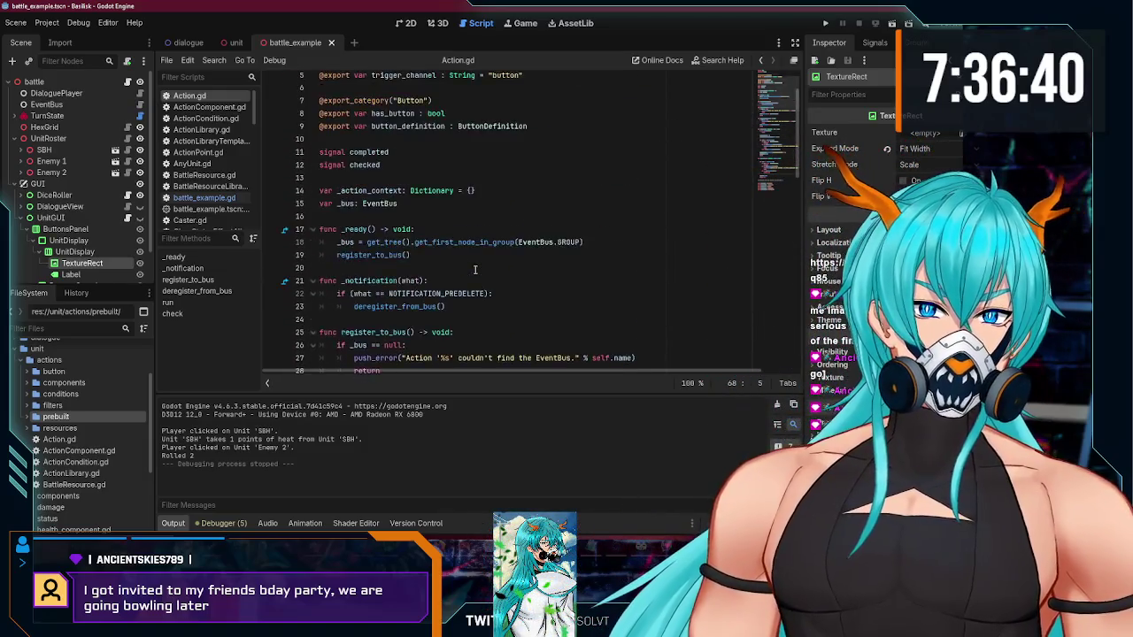
left_click(449, 231)
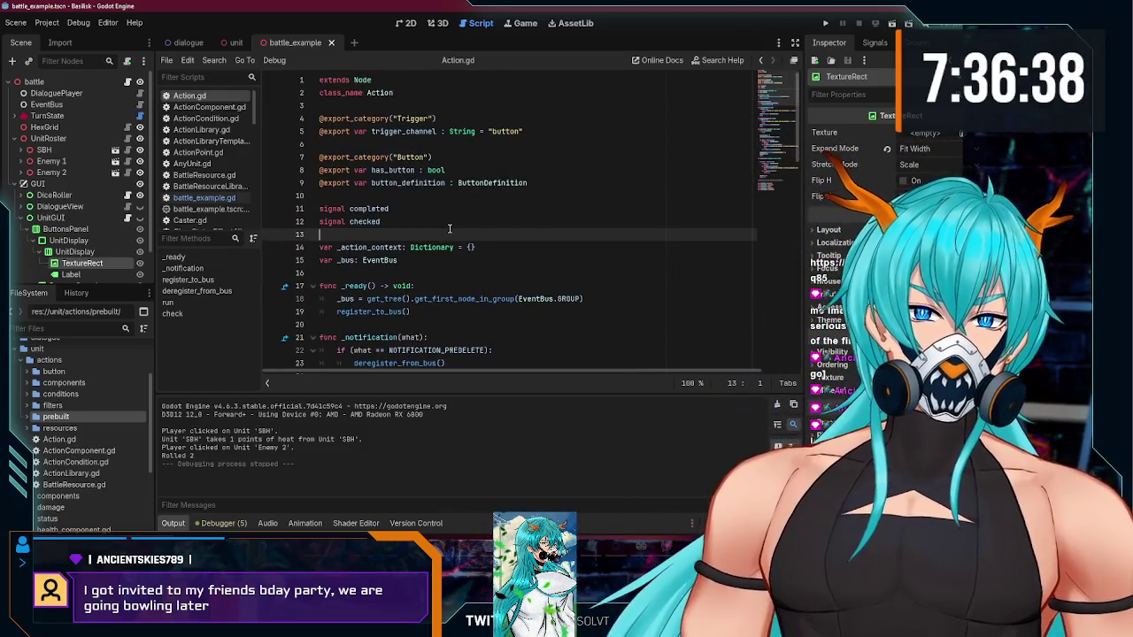
left_click(450, 260)
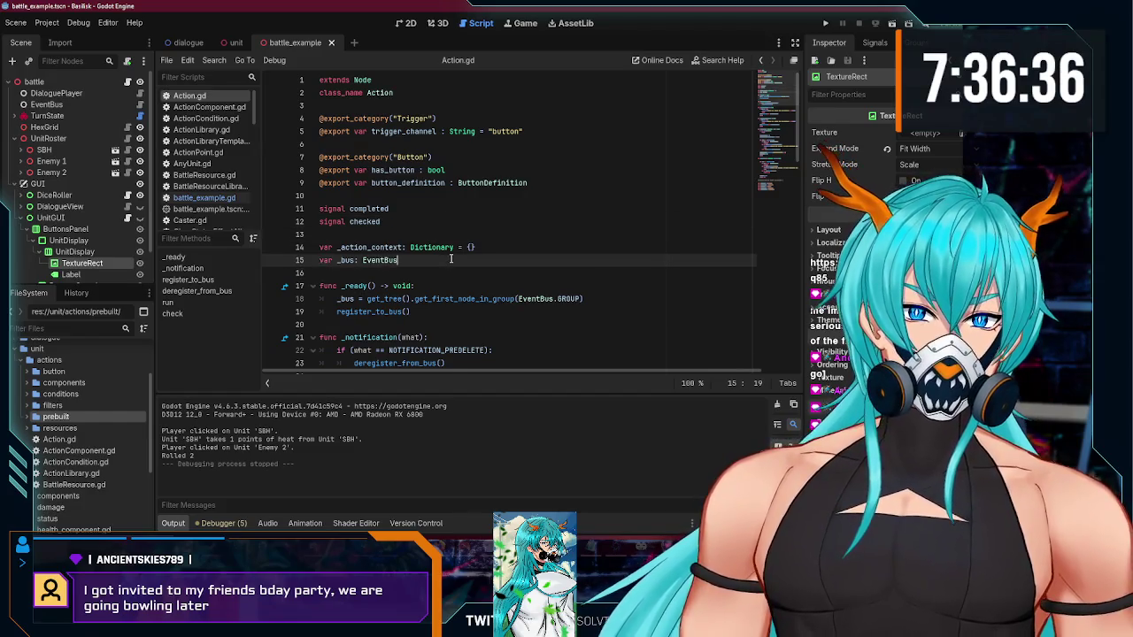
scroll(451, 258, "down", 2)
scroll(451, 259, "down", 3)
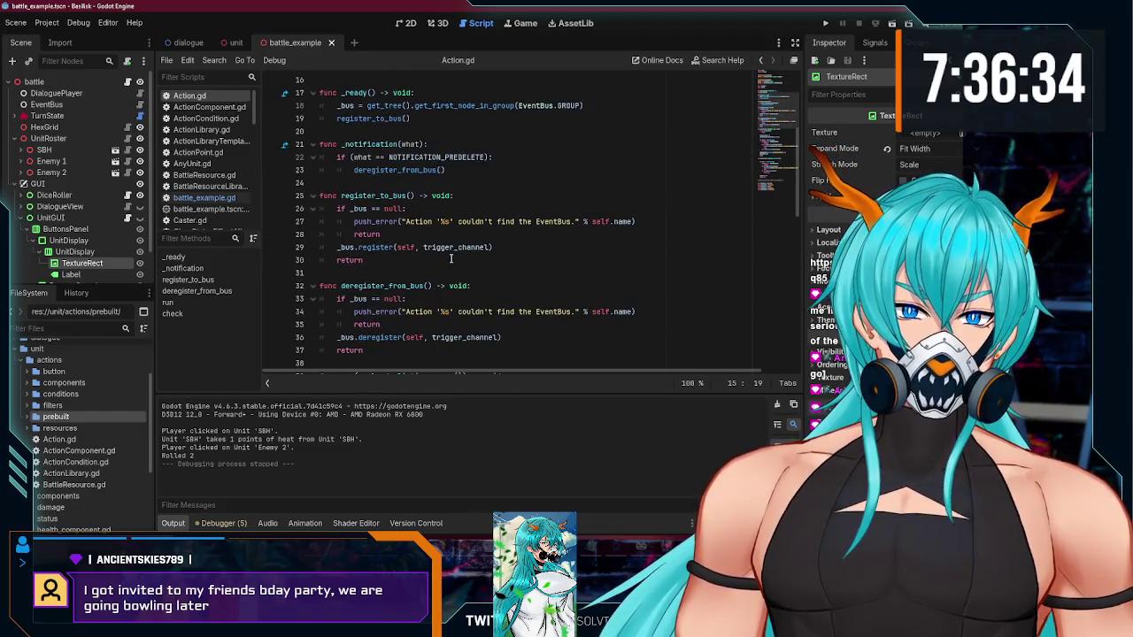
left_click(451, 259)
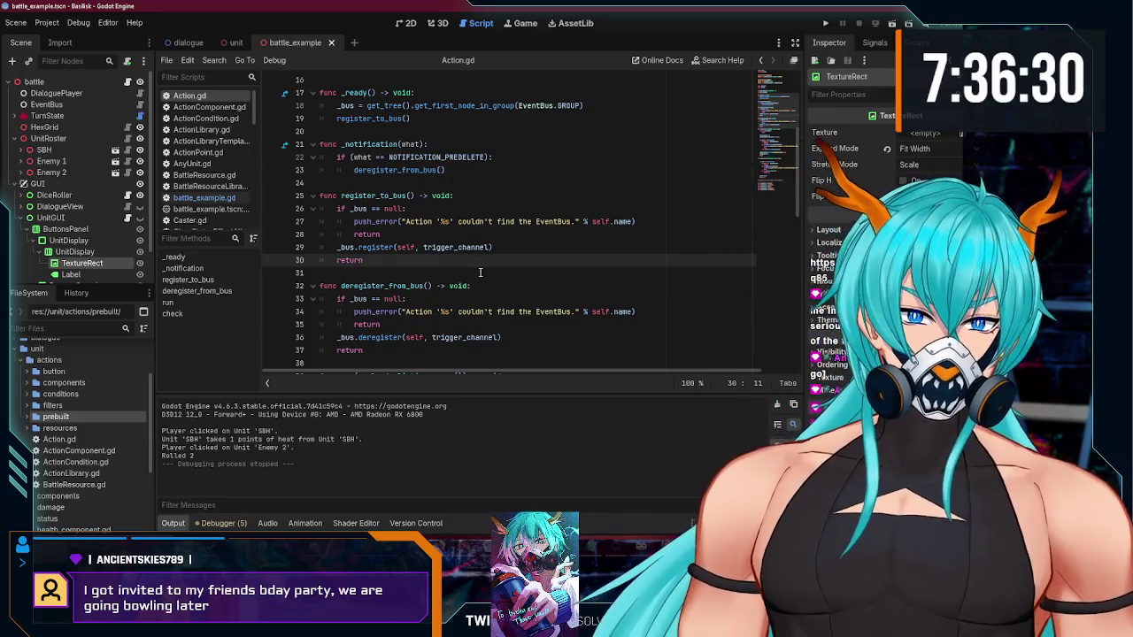
left_click(512, 251)
left_click(496, 259)
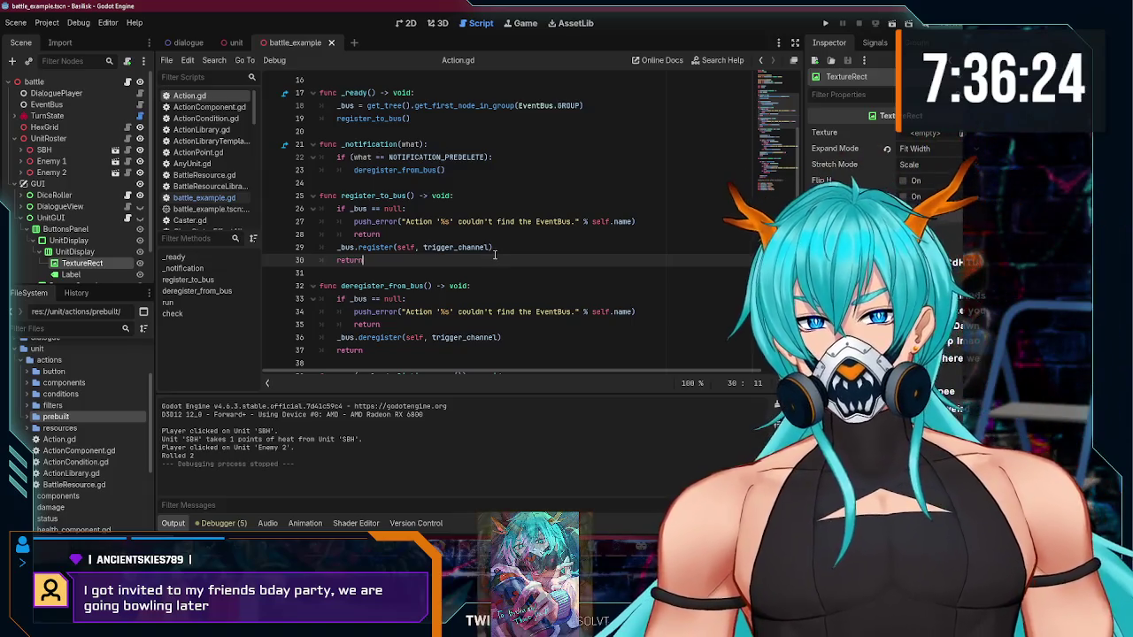
left_click(498, 247)
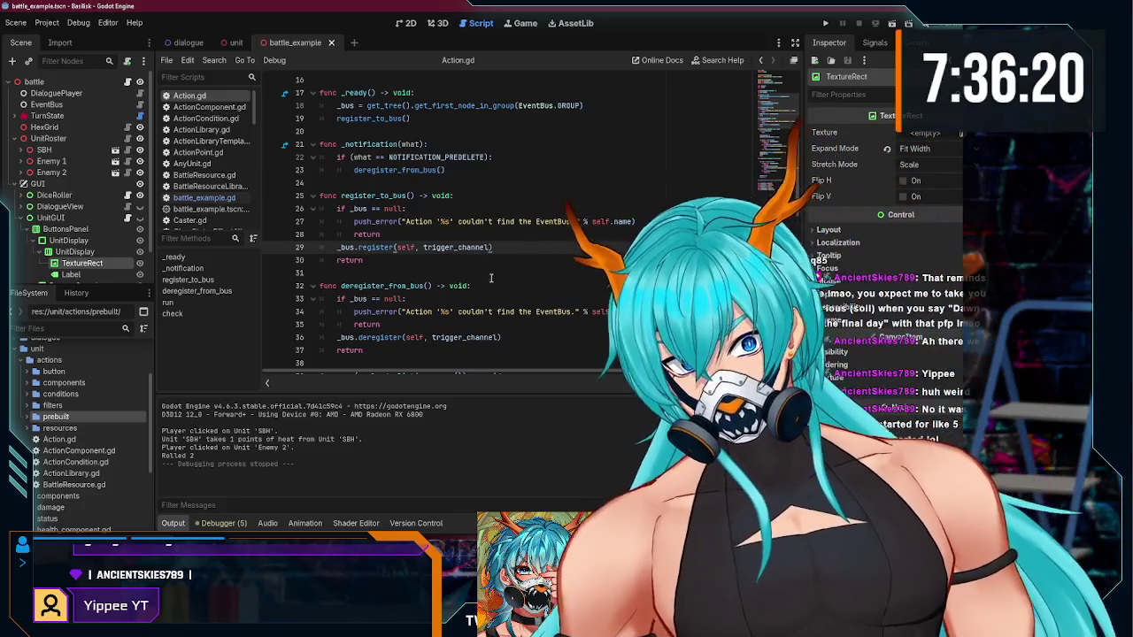
left_click(468, 262)
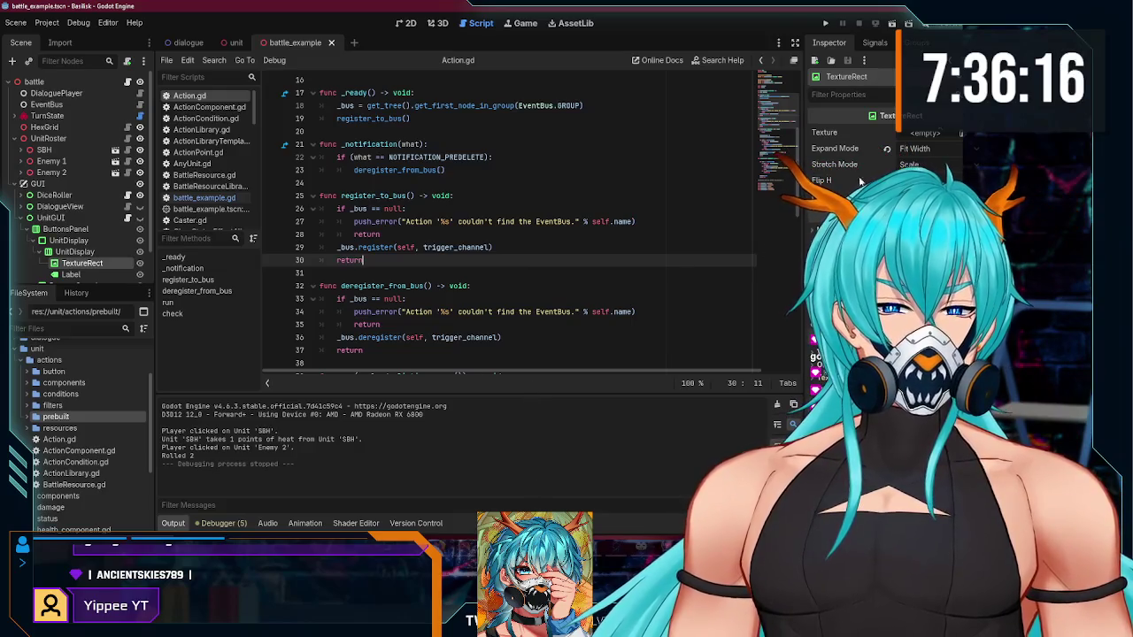
Step: Switch from Godot through OBS to the browser's Godot Texture2D search results
key("alt+Tab")
left_click(468, 447)
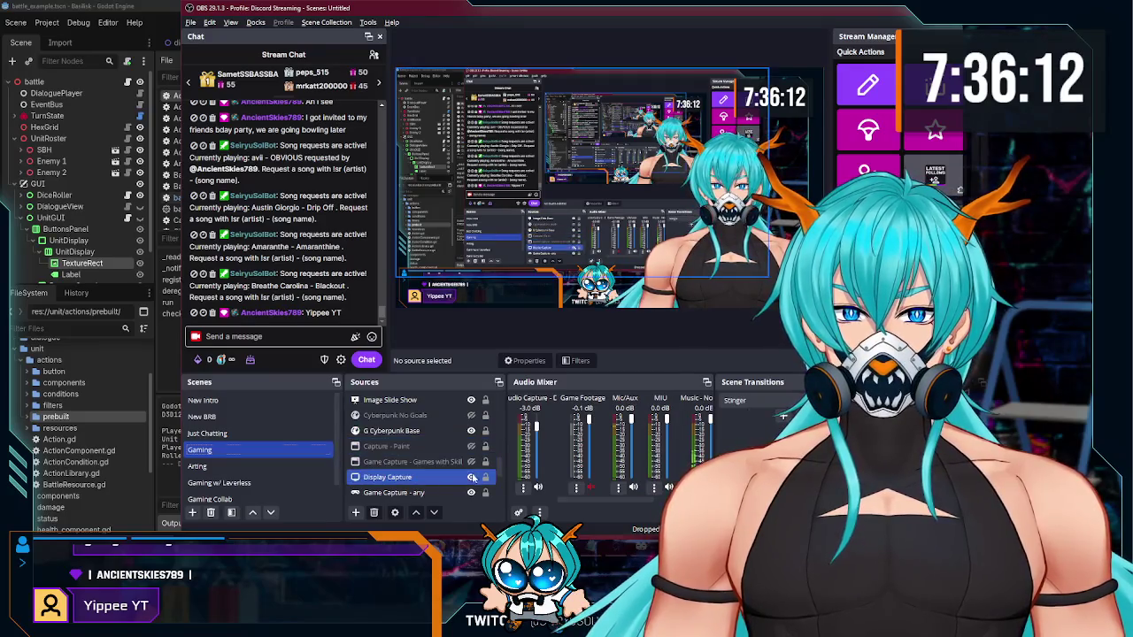
key("alt+Tab")
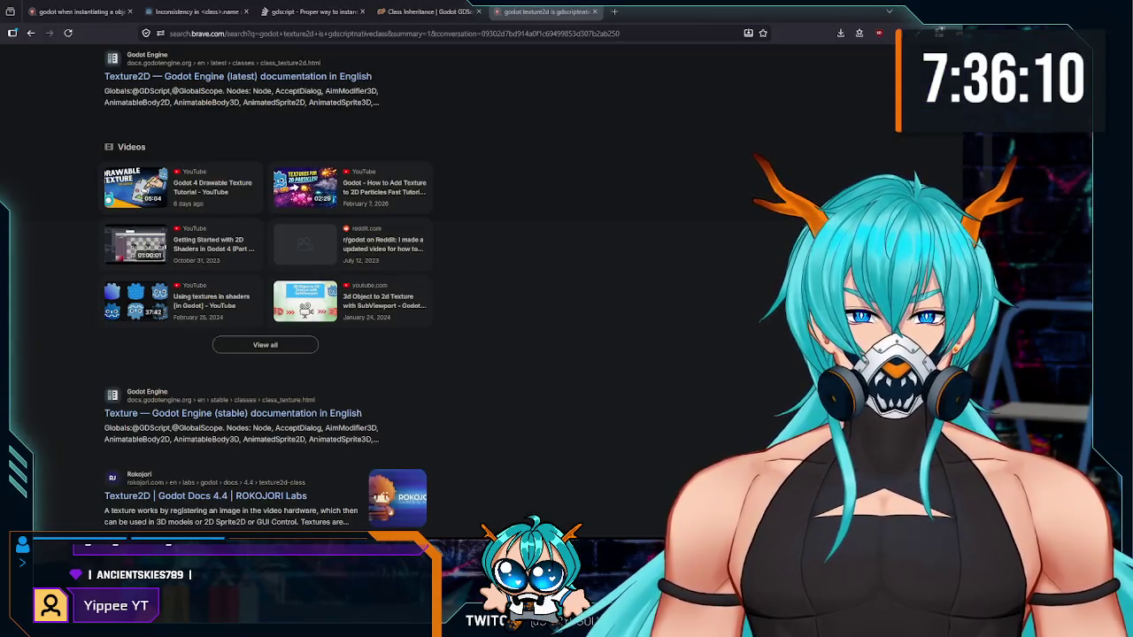
Step: Close the old Godot reference tabs and load YouTube from a new tab
left_click(614, 11)
left_click(595, 12)
left_click(130, 12)
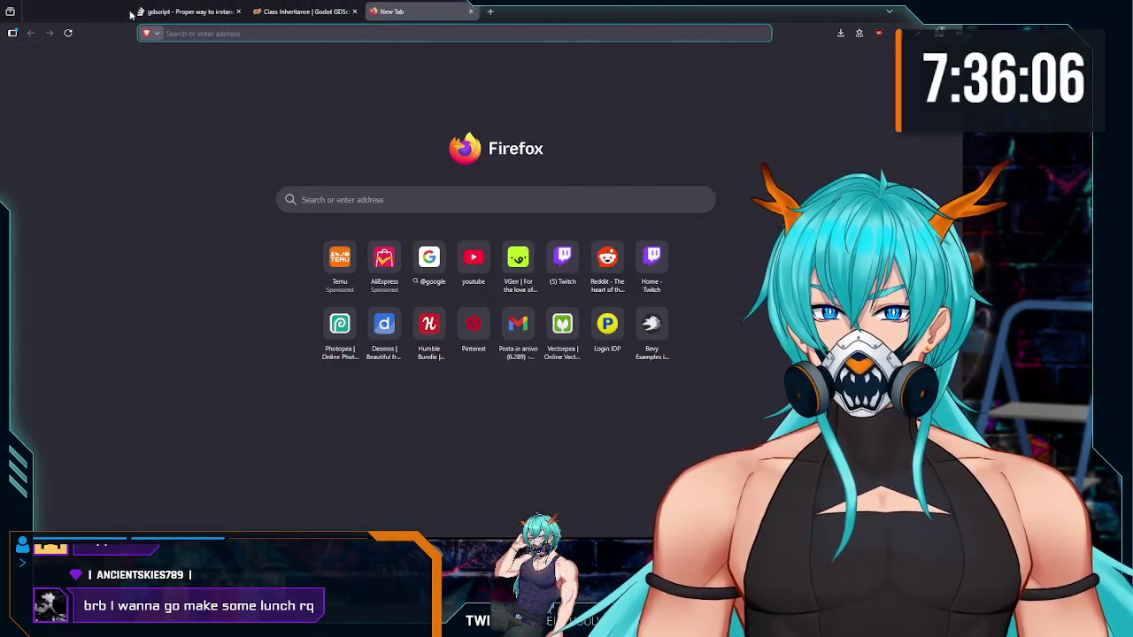
left_click(130, 11)
left_click(130, 12)
left_click(478, 256)
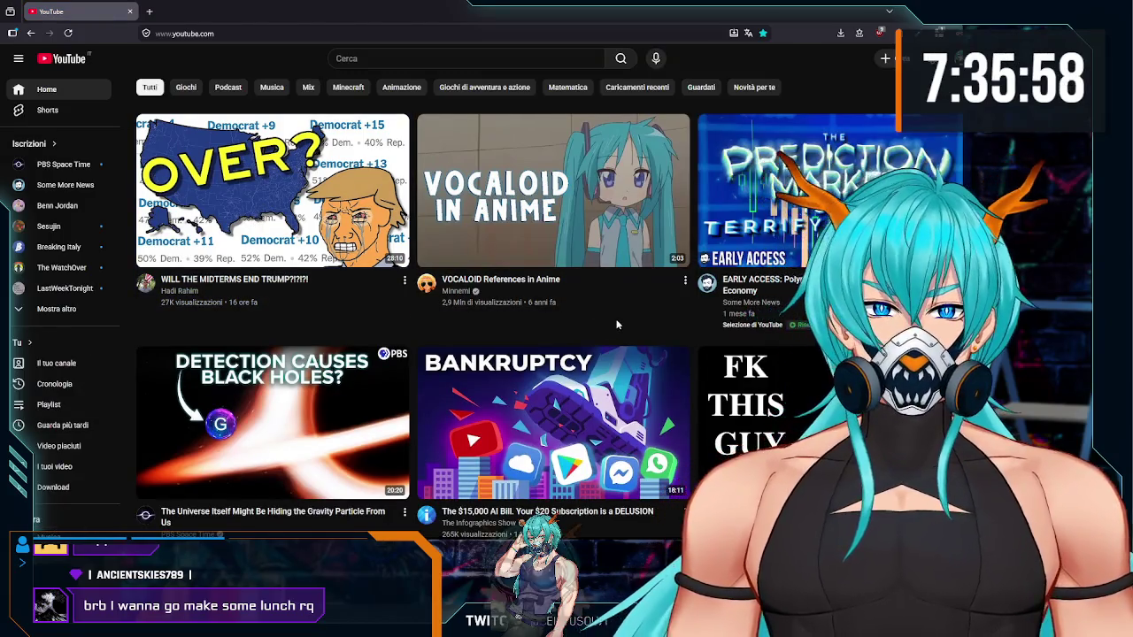
Step: Browse the YouTube home feed and open the PBS Space Time channel in a background tab
scroll(647, 337, "down", 1)
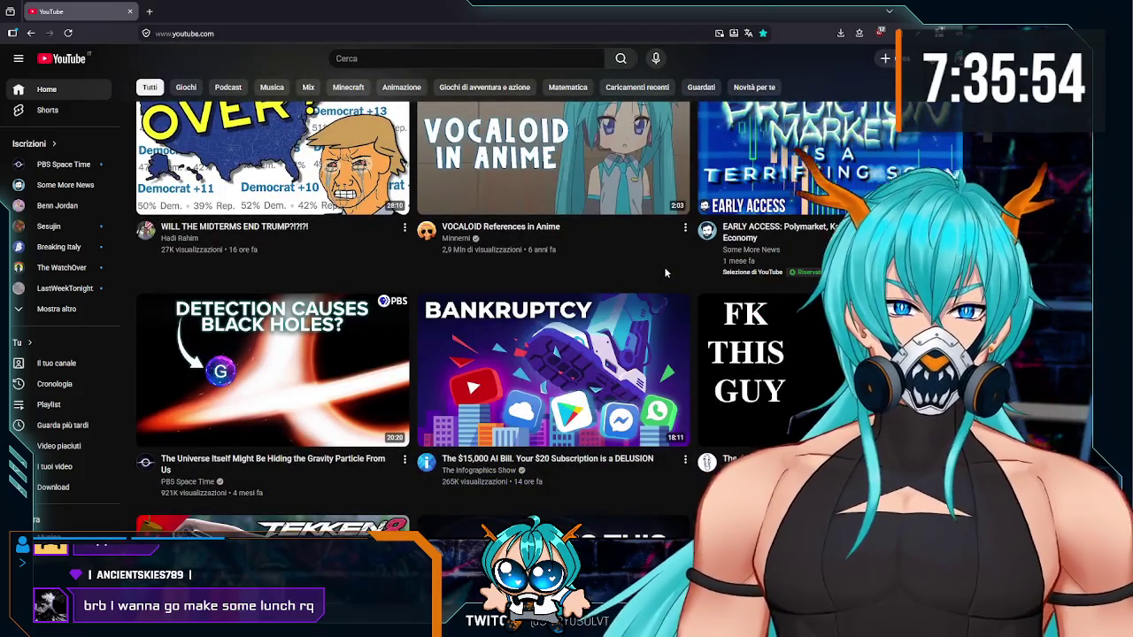
scroll(833, 181, "up", 1)
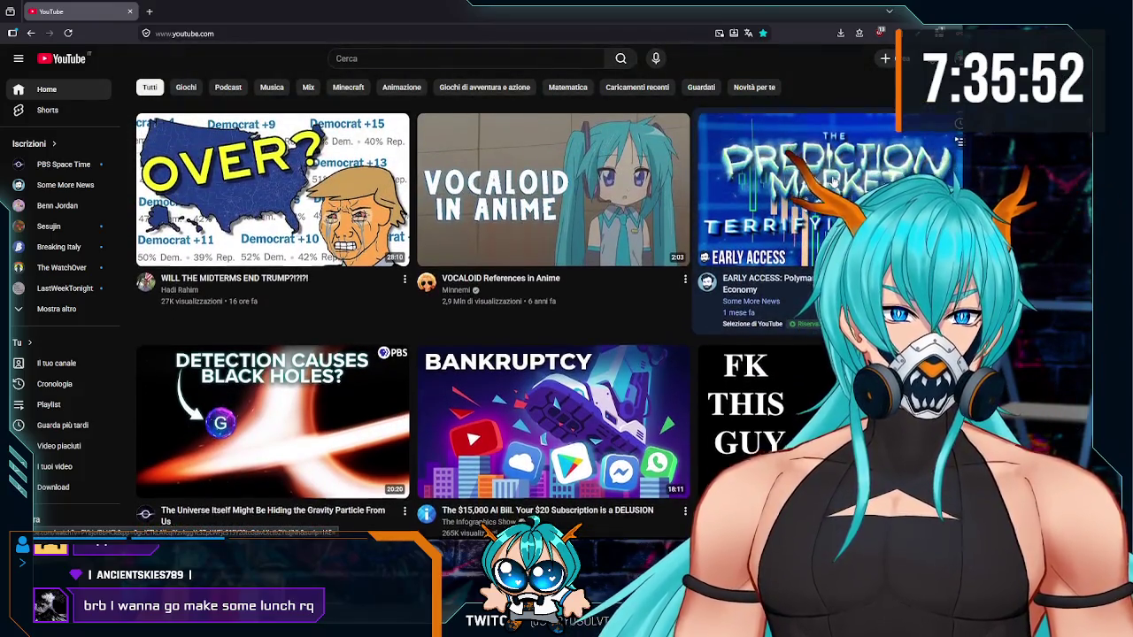
scroll(833, 181, "down", 3)
scroll(705, 258, "up", 3)
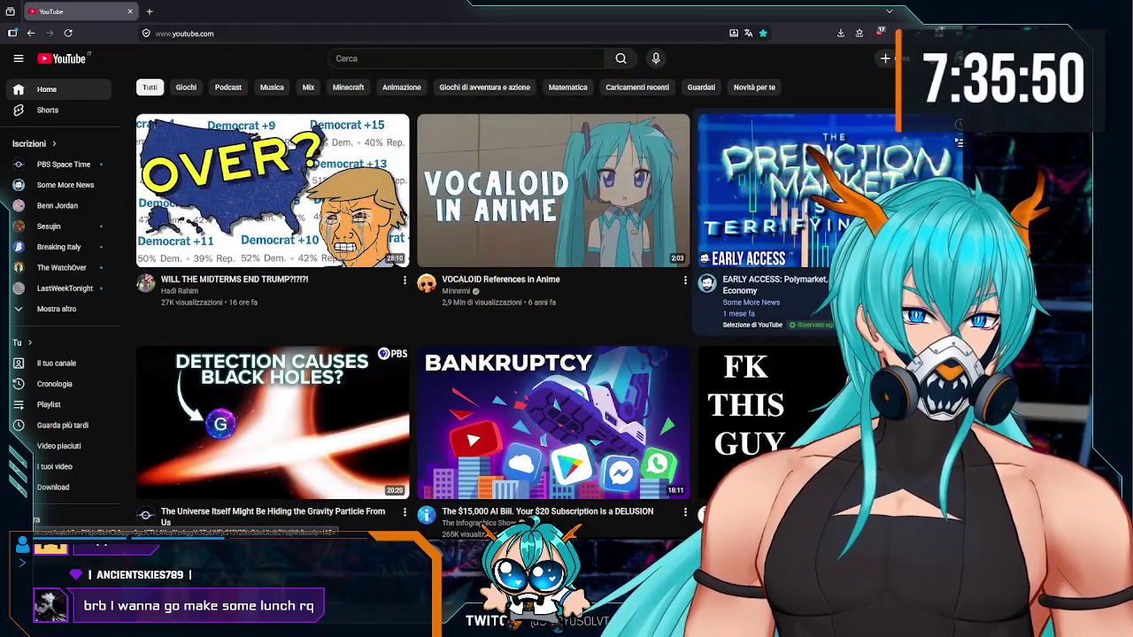
scroll(605, 214, "down", 2)
scroll(547, 218, "down", 4)
scroll(561, 284, "up", 2)
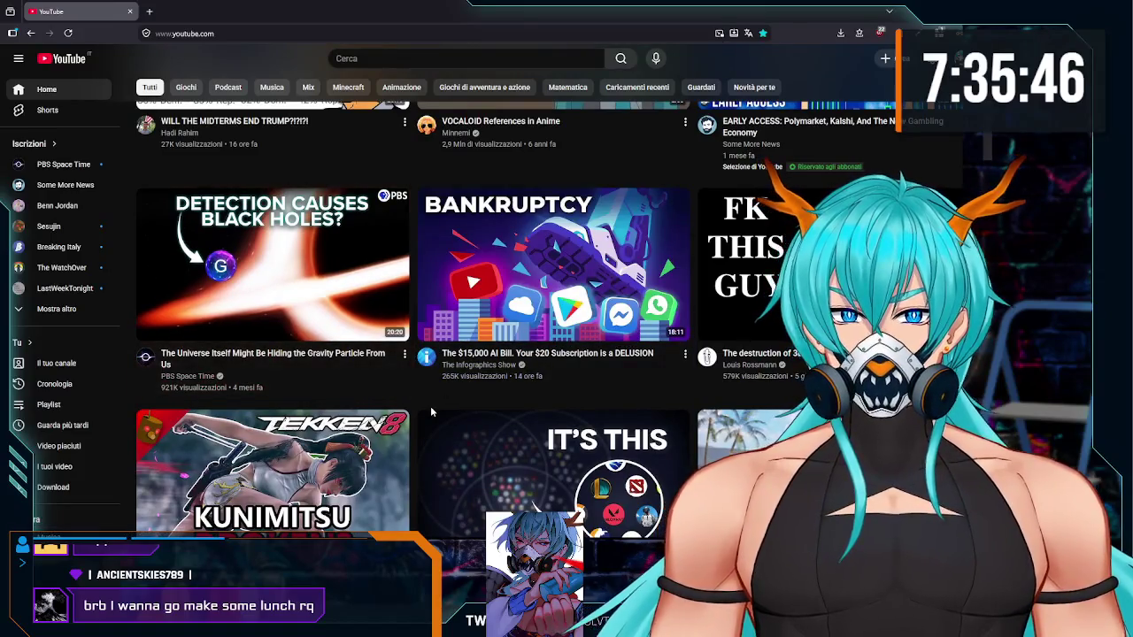
mouse_move(250, 378)
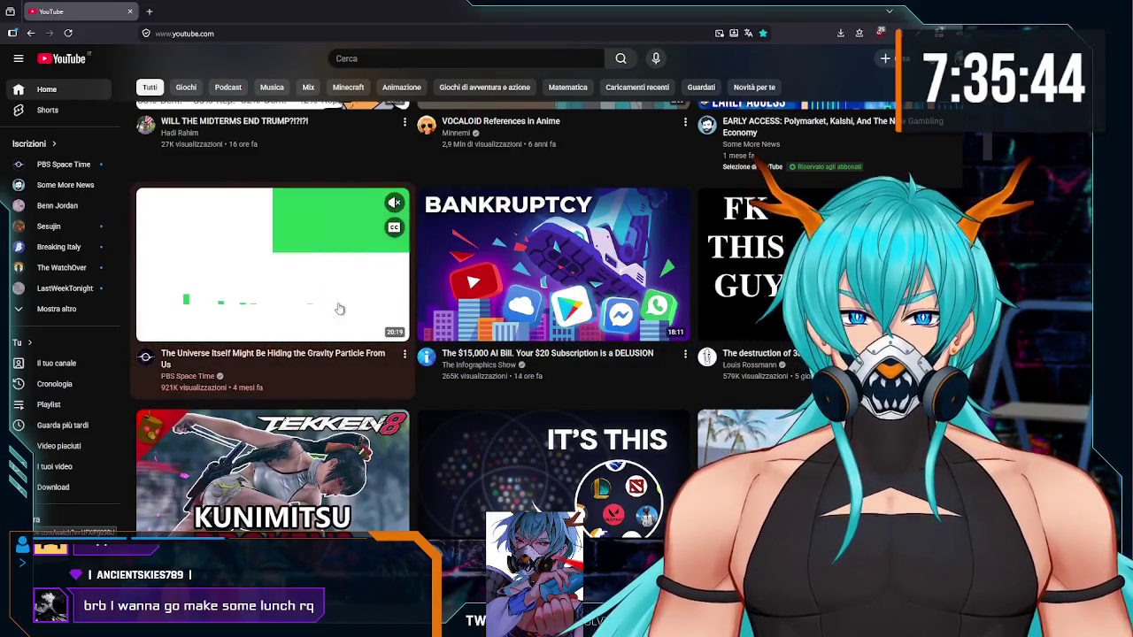
middle_click(175, 379)
Step: Keep browsing down the YouTube home feed's recommended videos
scroll(420, 401, "down", 1)
scroll(420, 401, "up", 1)
scroll(420, 401, "down", 1)
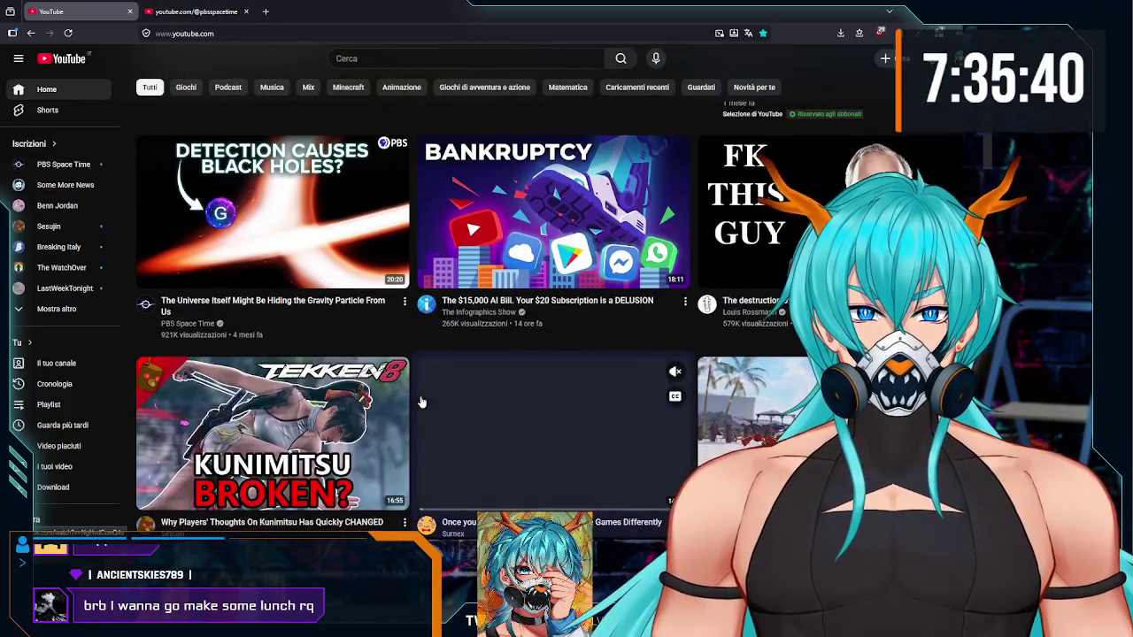
scroll(421, 402, "up", 1)
scroll(421, 401, "down", 1)
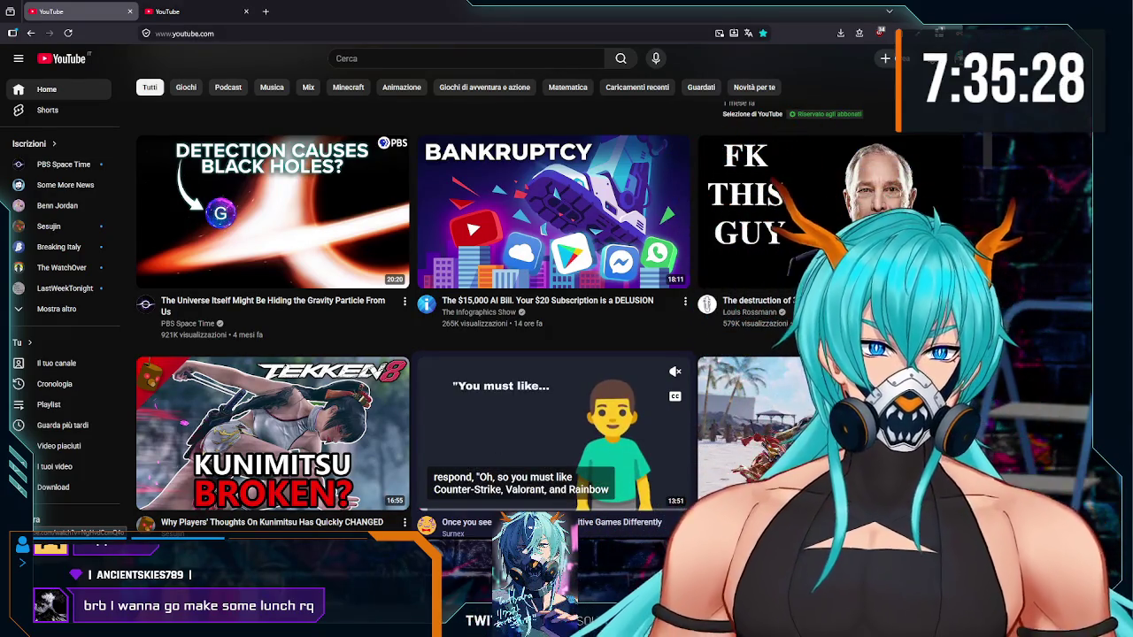
scroll(522, 456, "down", 2)
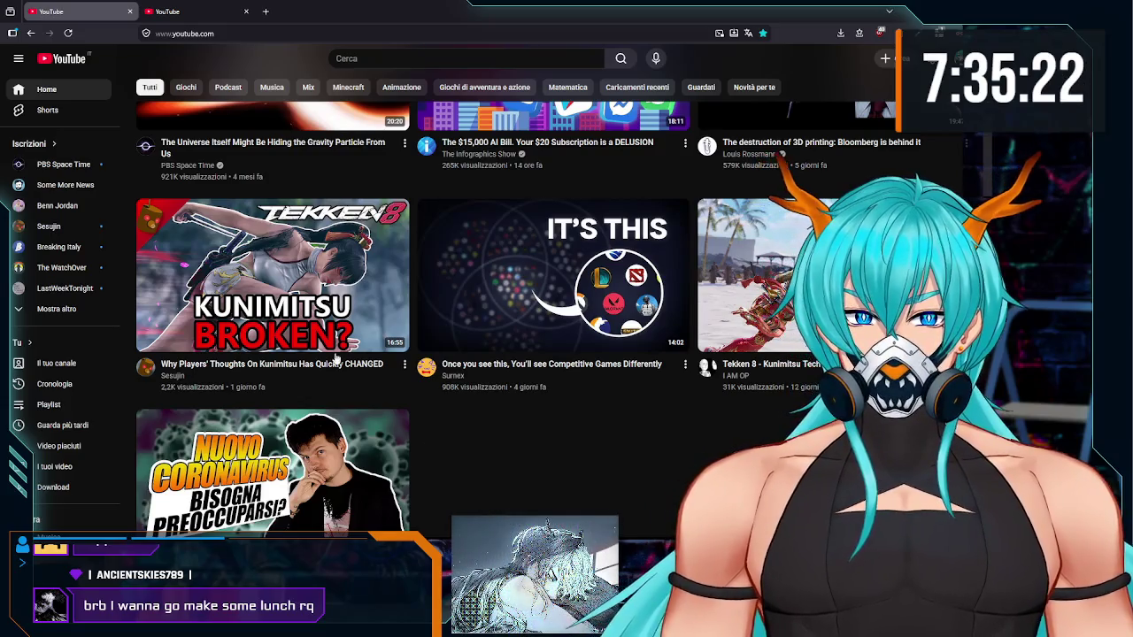
mouse_move(348, 320)
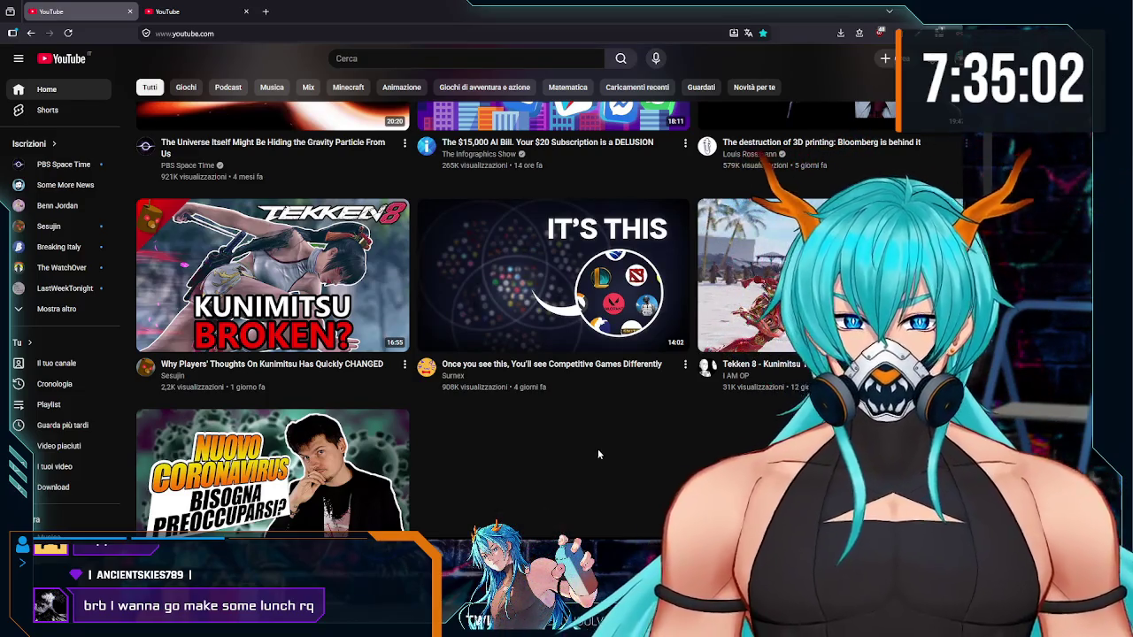
Step: Open the Competitive Games Differently video, watch it full screen, then pause it
left_click(547, 292)
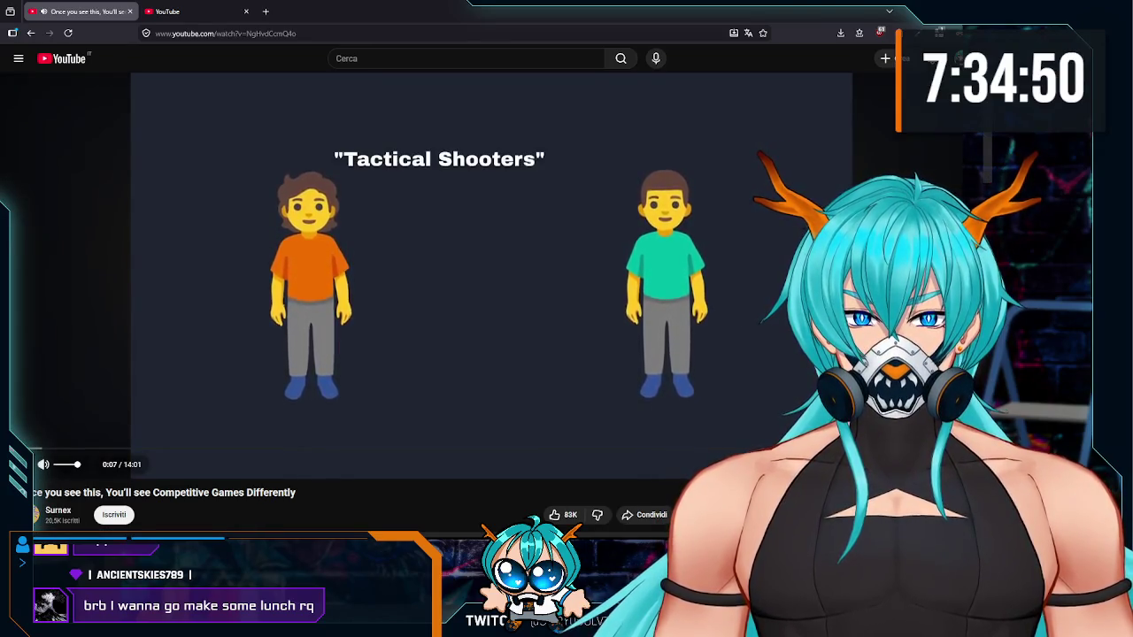
key("f")
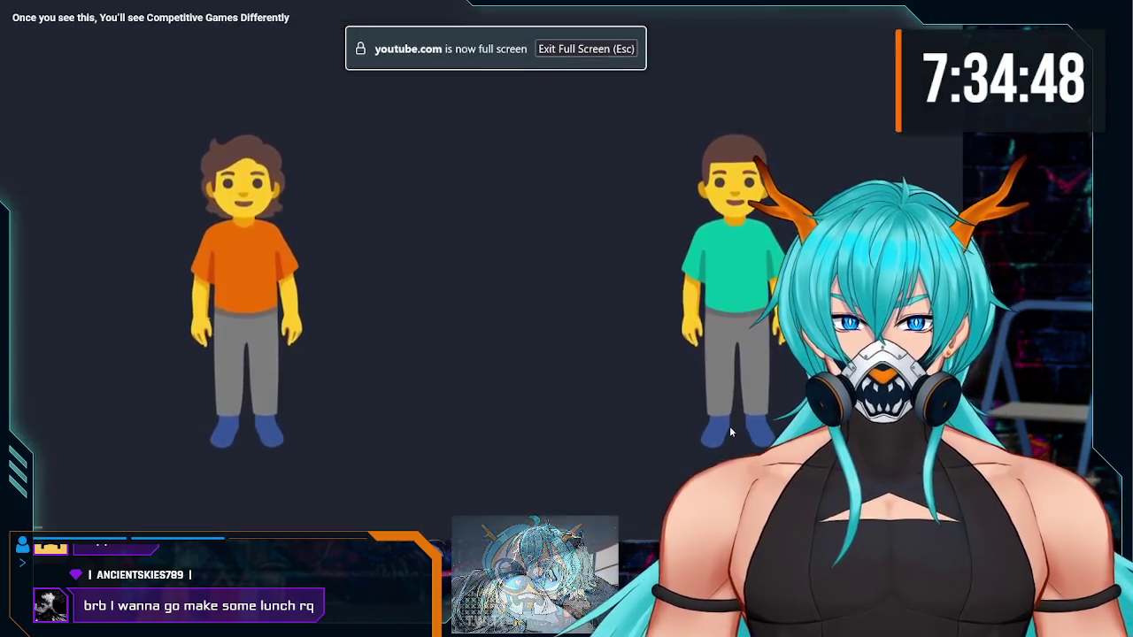
key("space")
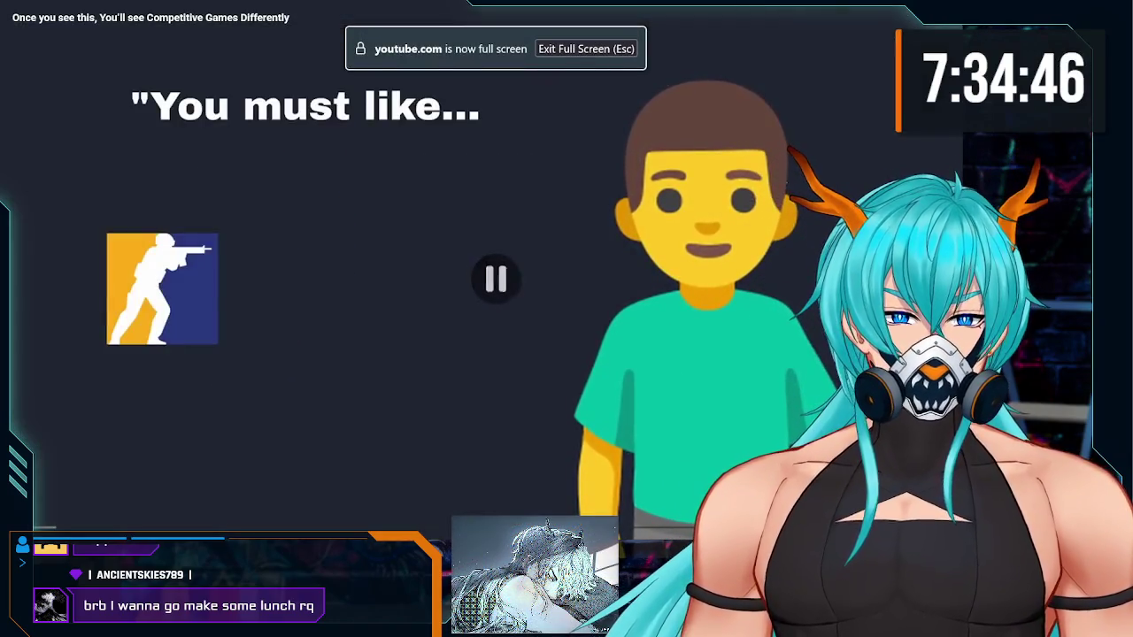
key("f")
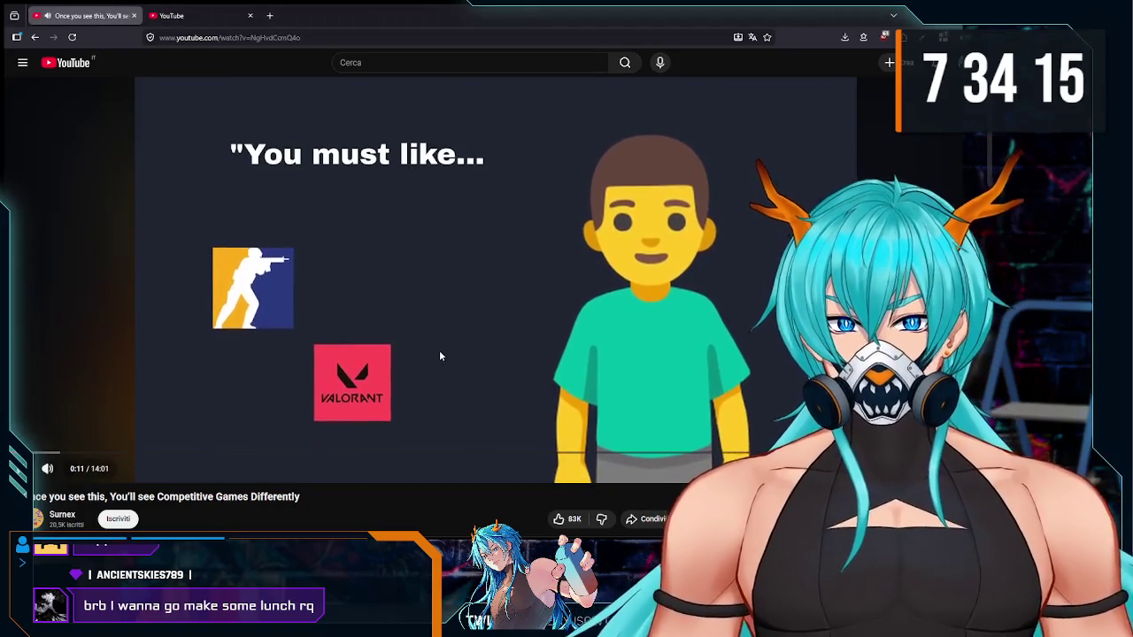
key("f")
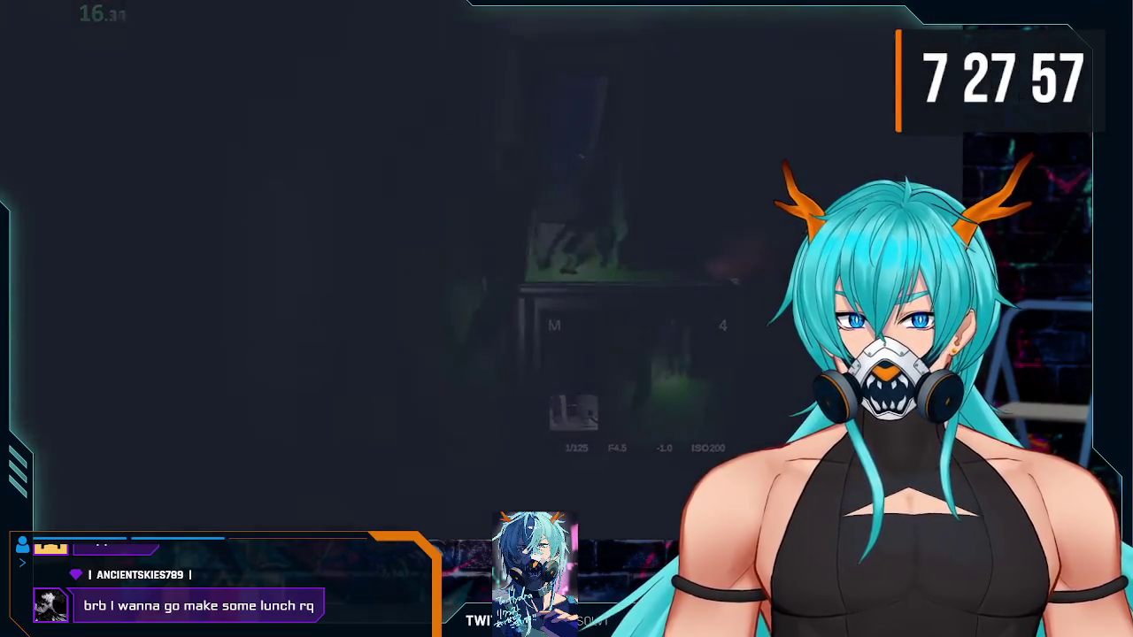
key("space")
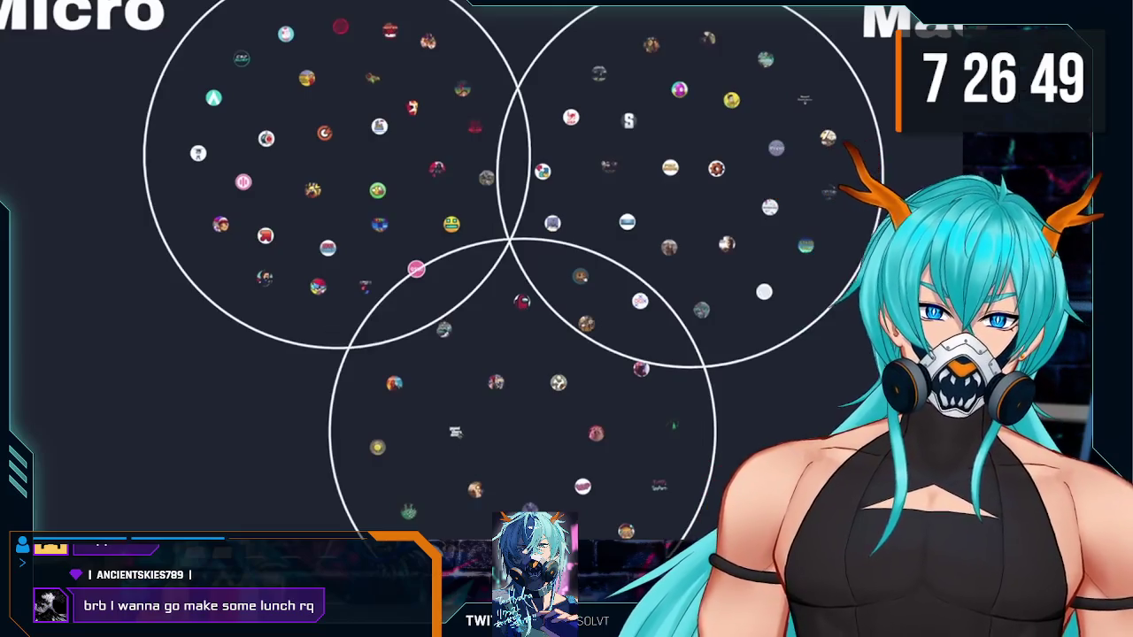
Step: Resume the competitive-games video so it continues into the One Cheat per Role section
left_click(496, 279)
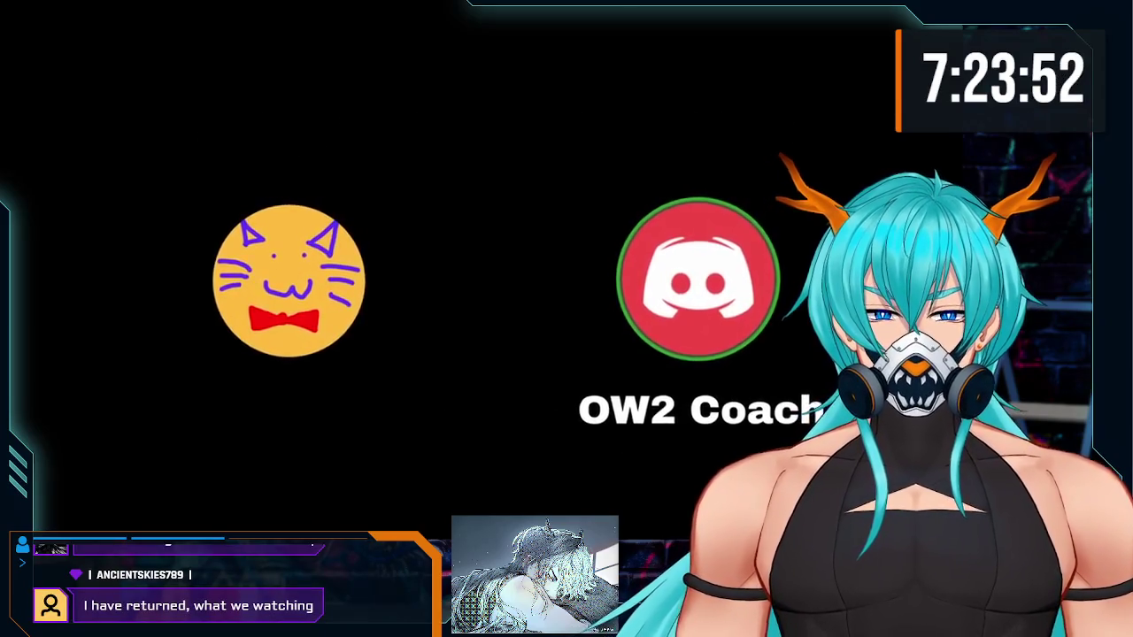
Step: Pause the cheat-comparison video during playback
left_click(608, 410)
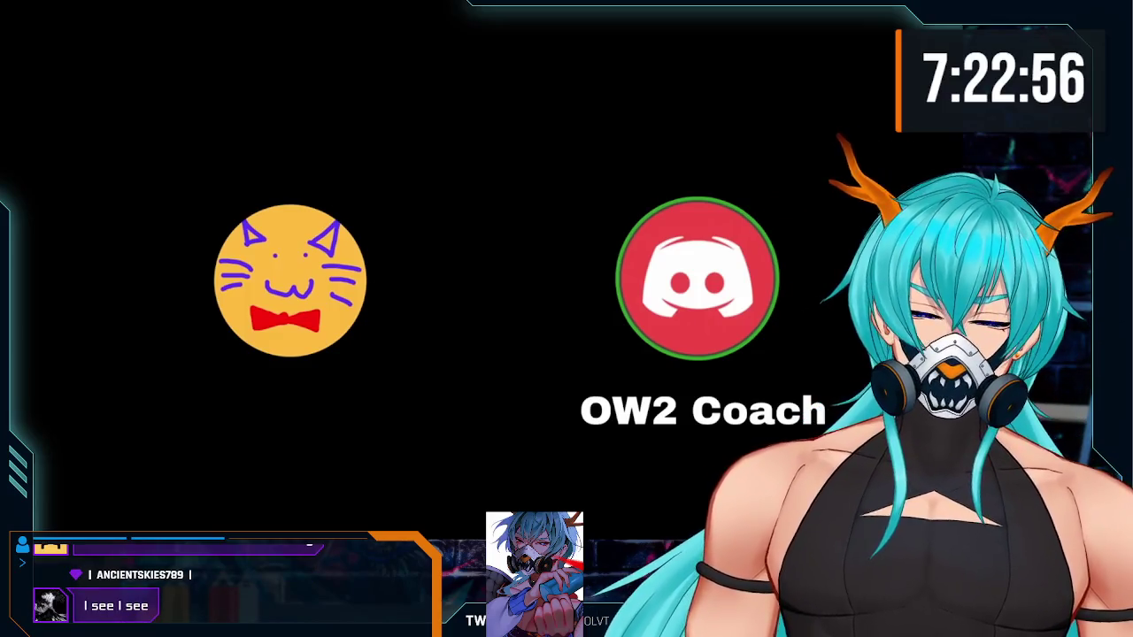
mouse_move(536, 407)
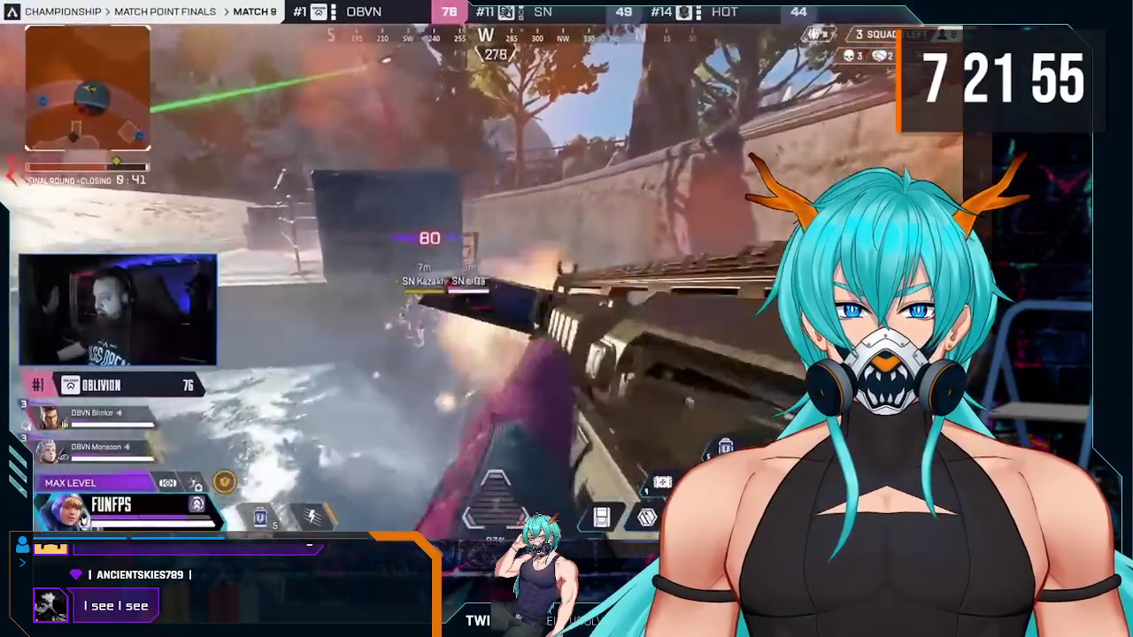
Step: Pause the video on the gameplay footage, and later on the Micro/Macro/Meso Venn diagram
left_click(451, 361)
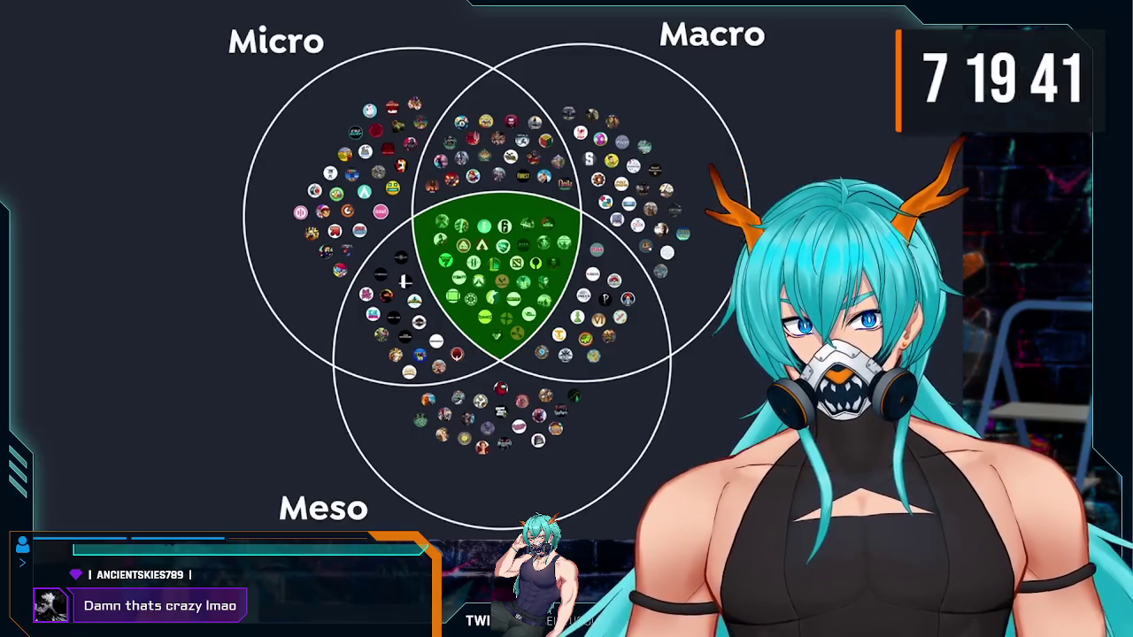
left_click(558, 108)
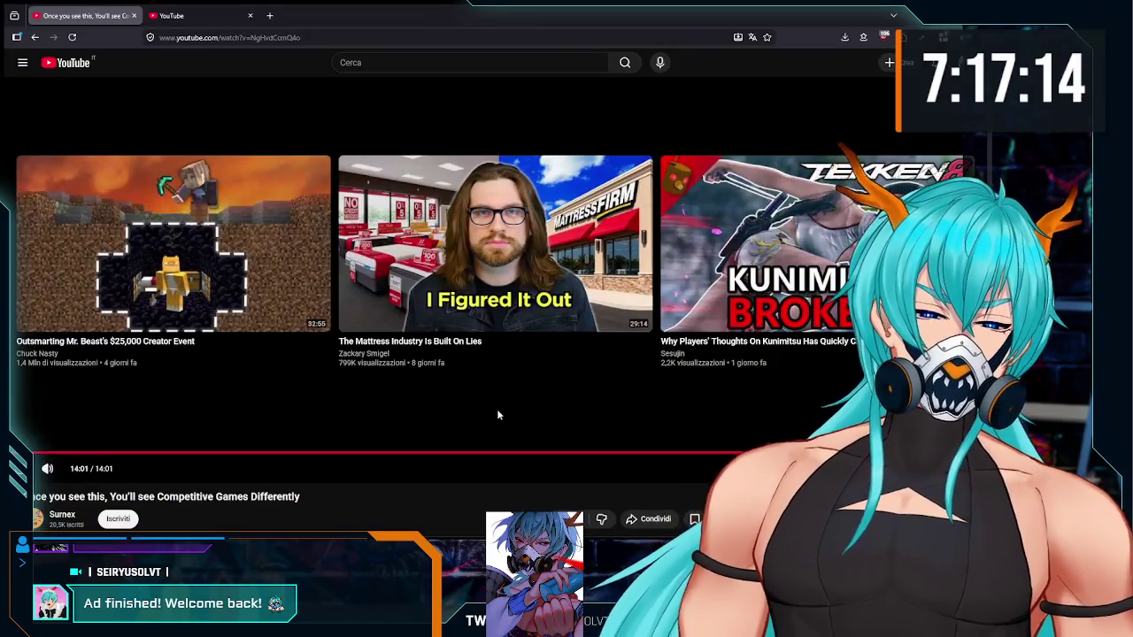
Step: Read through the finished video's comments, then go back to the YouTube home feed
scroll(441, 479, "down", 2)
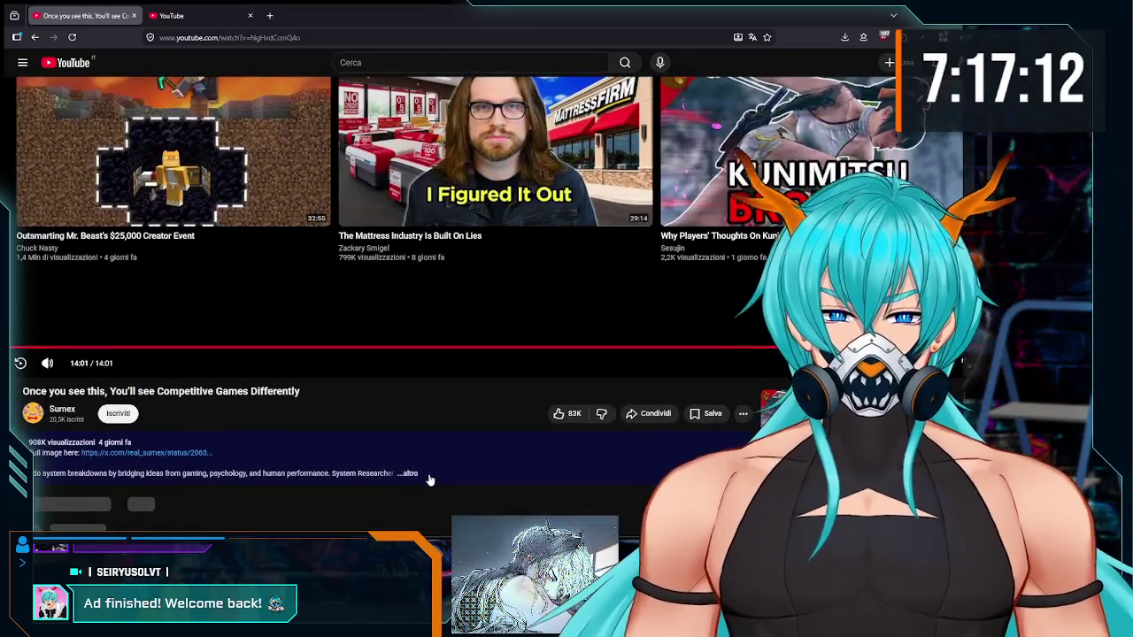
scroll(437, 463, "down", 2)
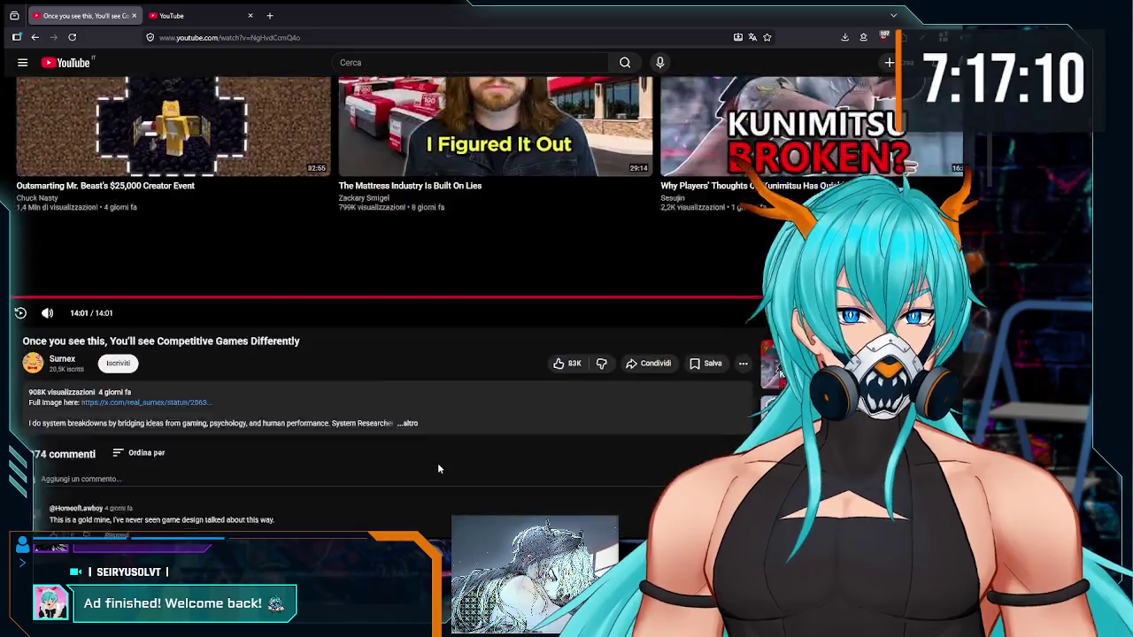
scroll(439, 469, "down", 4)
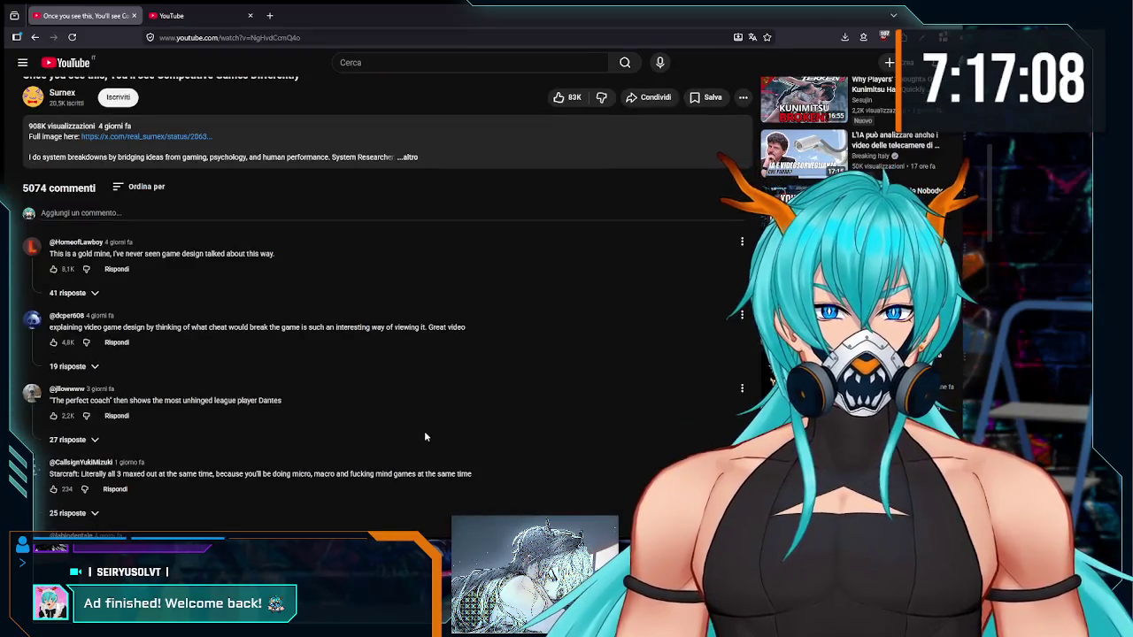
scroll(424, 432, "up", 6)
scroll(425, 432, "up", 2)
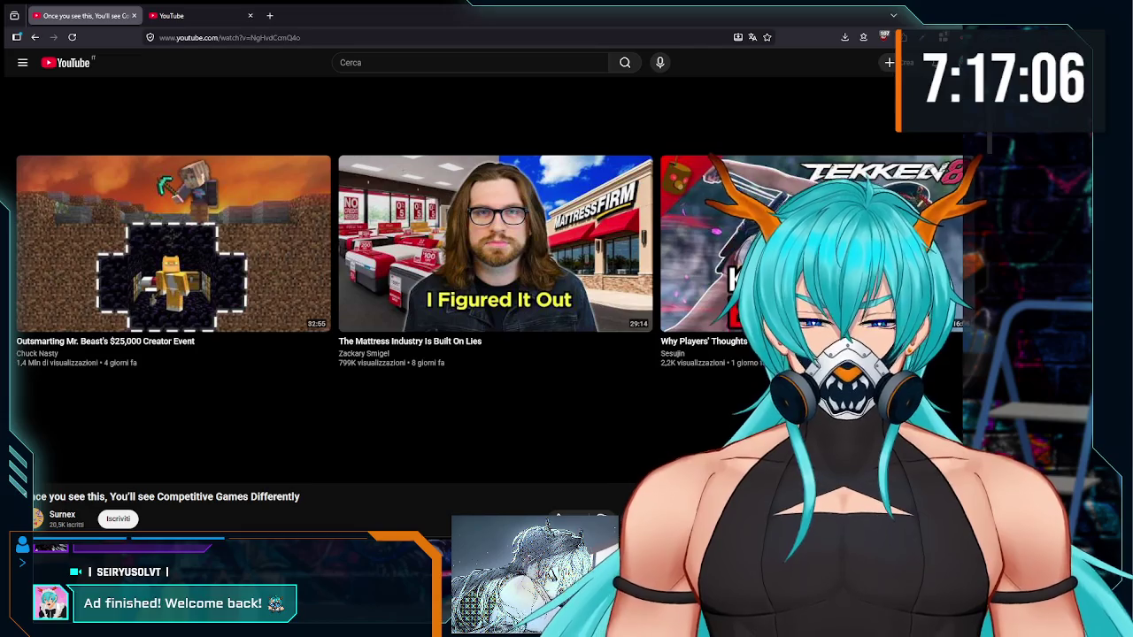
scroll(451, 461, "down", 2)
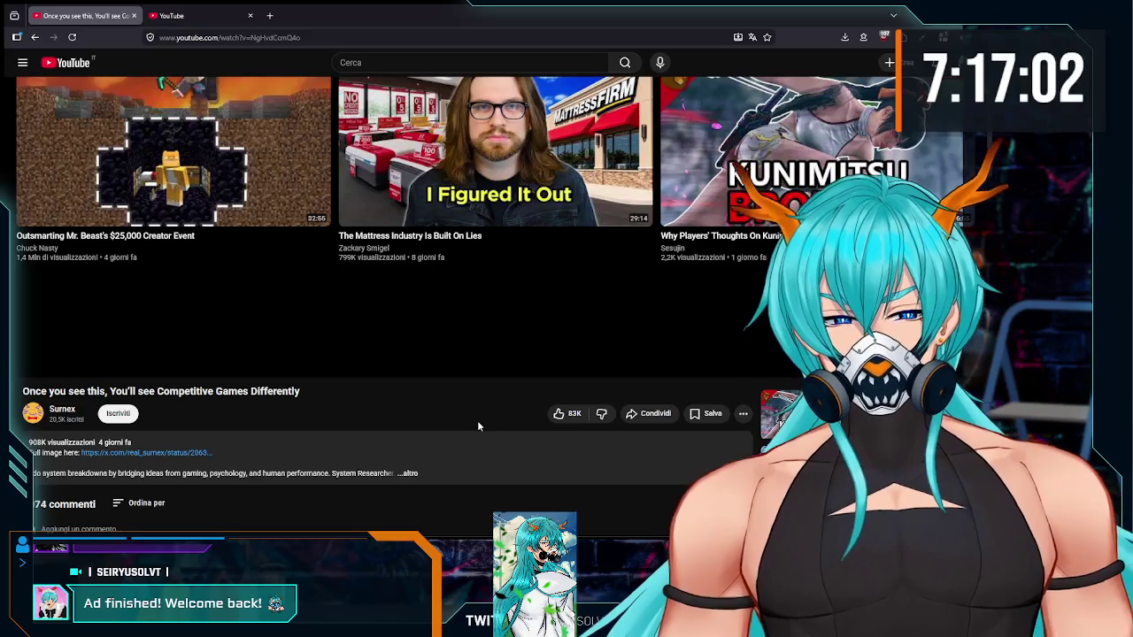
scroll(458, 410, "up", 2)
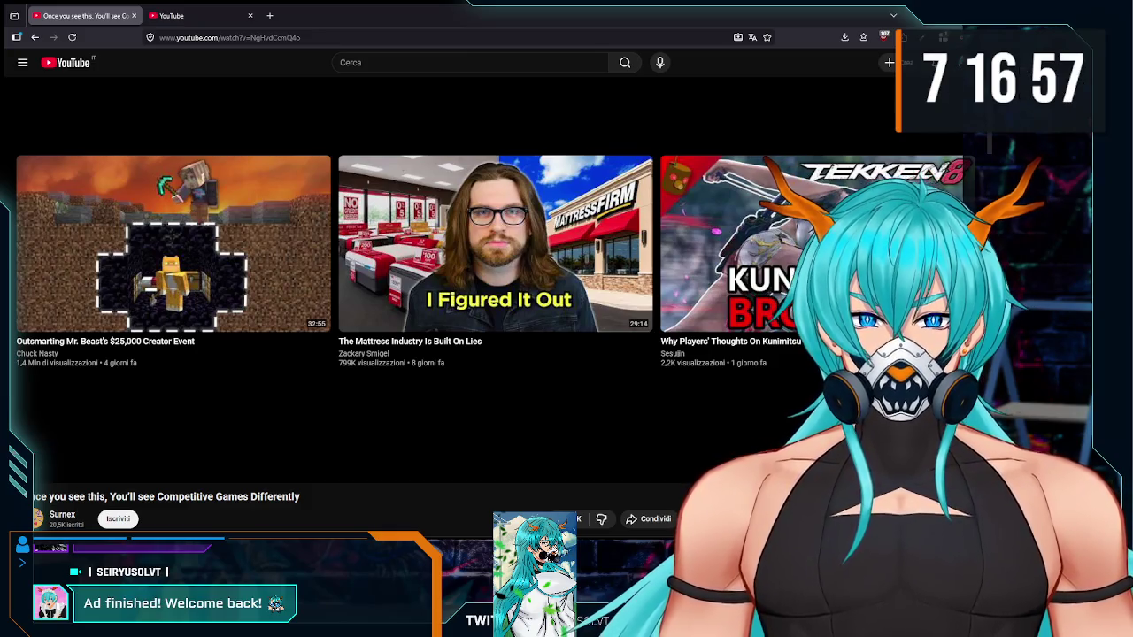
mouse_move(435, 440)
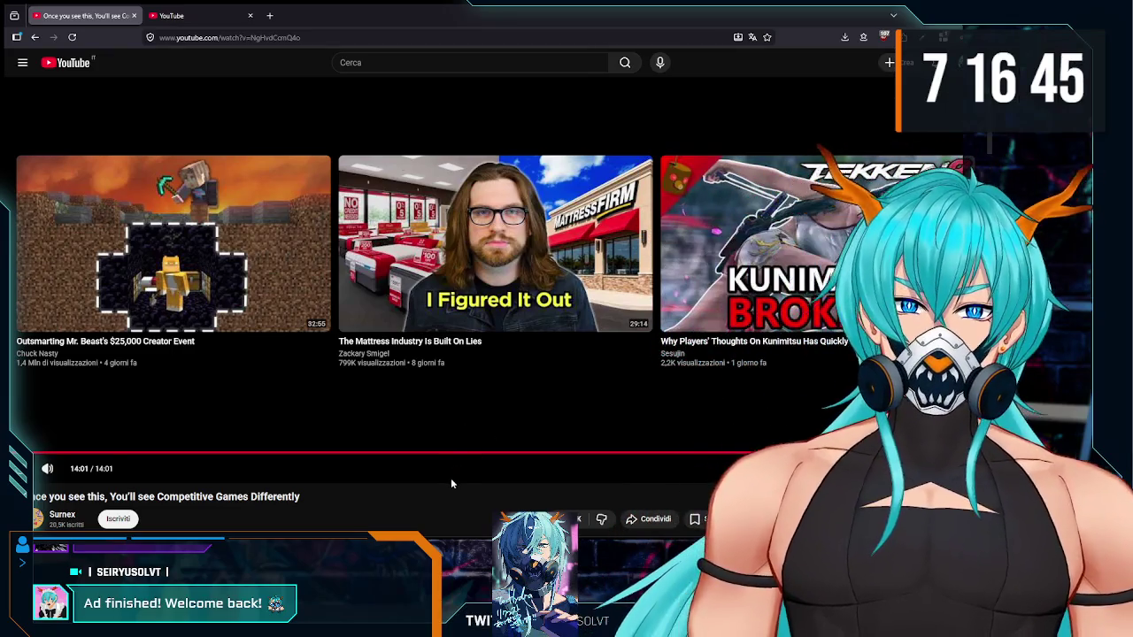
scroll(451, 483, "down", 2)
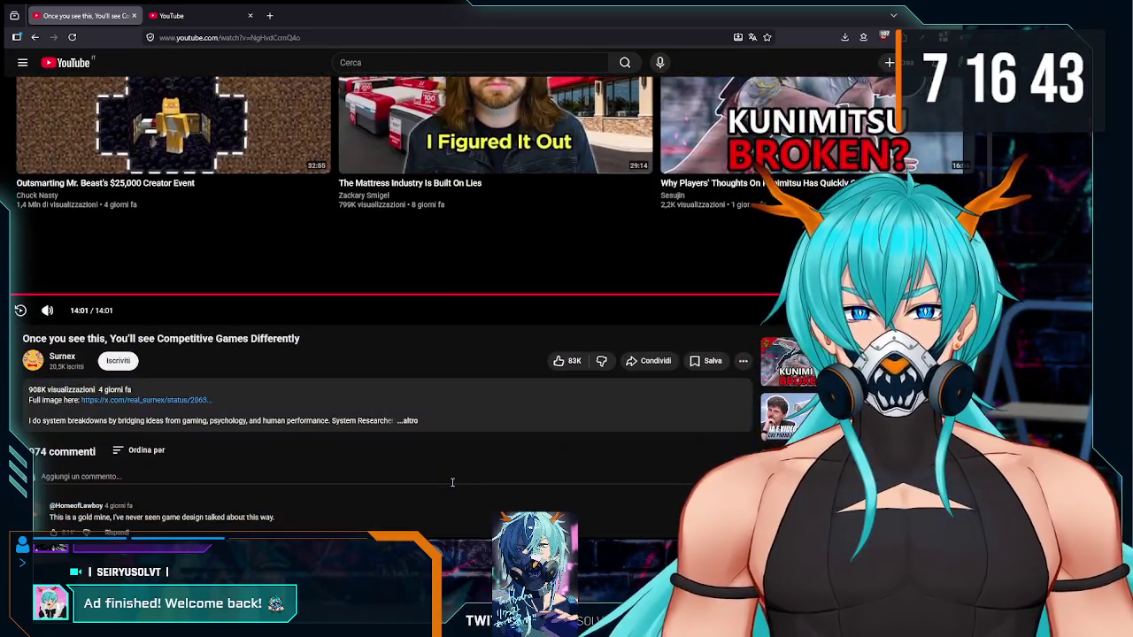
scroll(451, 484, "down", 3)
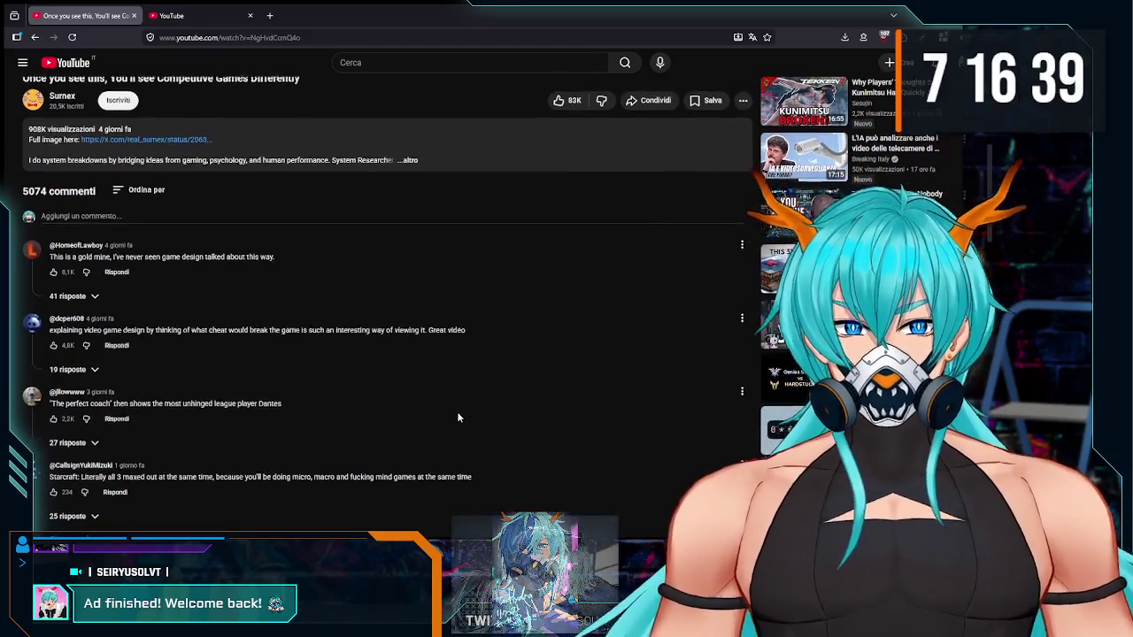
scroll(457, 412, "up", 5)
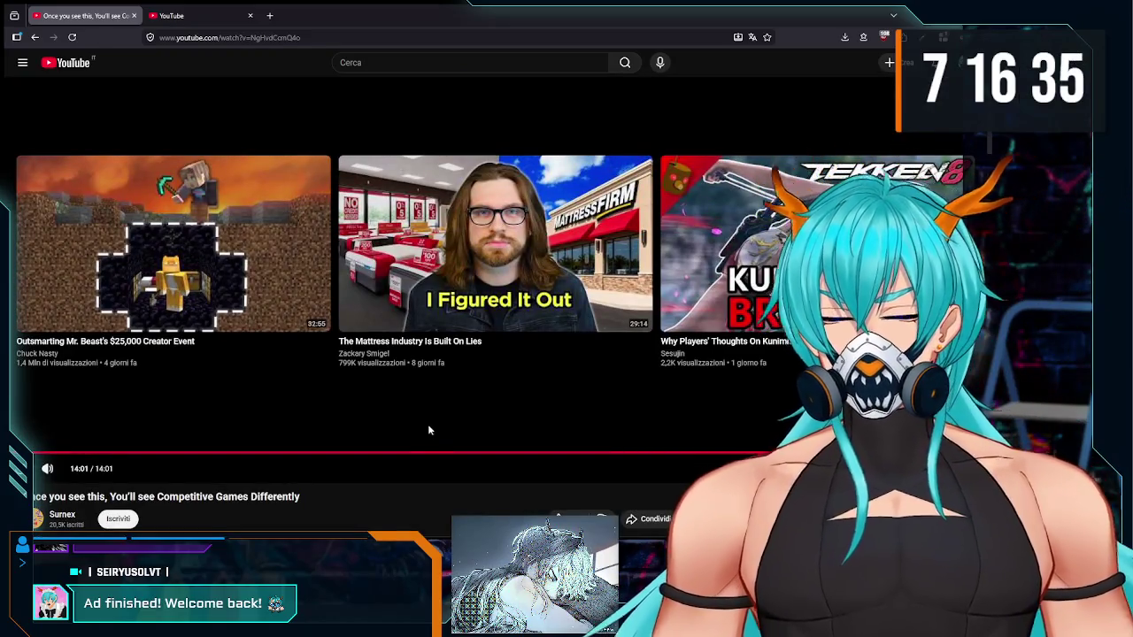
scroll(486, 433, "down", 3)
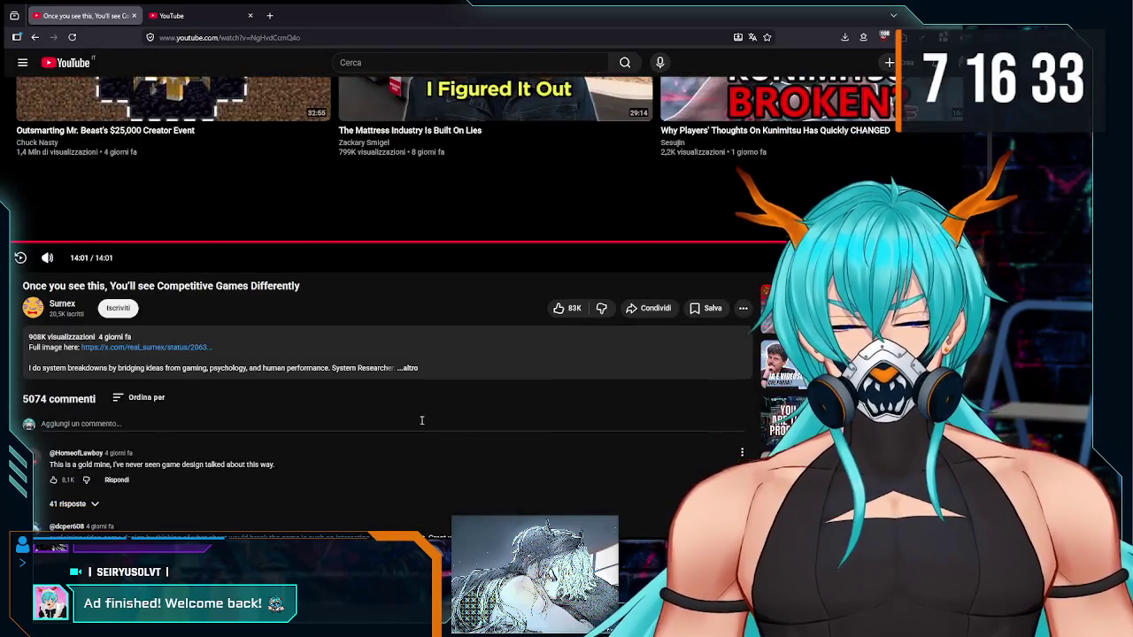
scroll(397, 421, "up", 3)
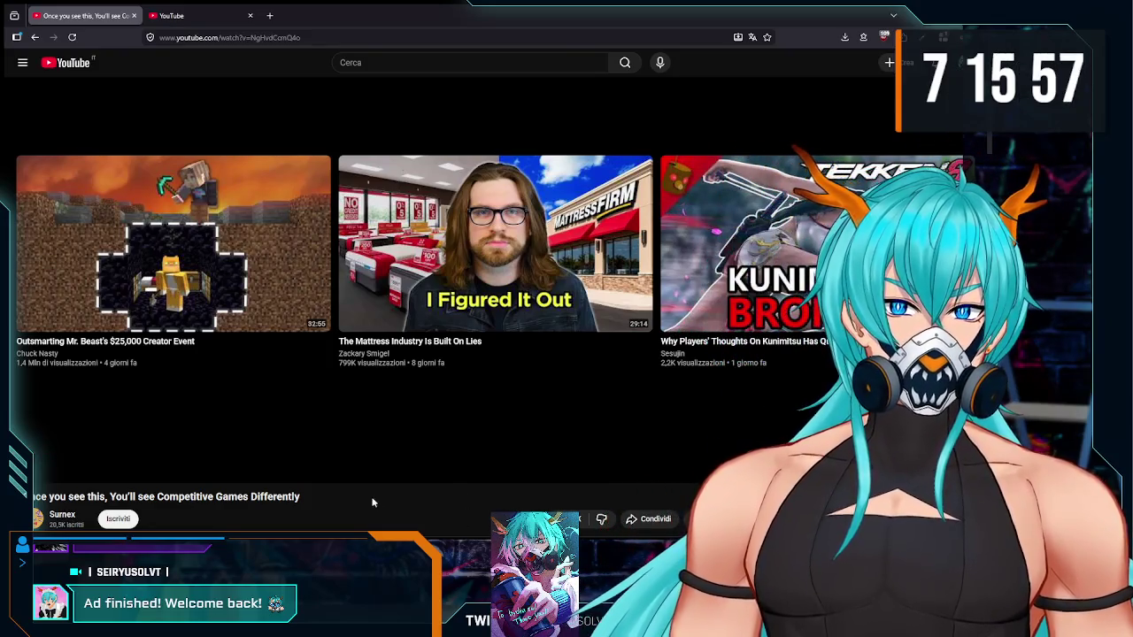
scroll(426, 507, "down", 5)
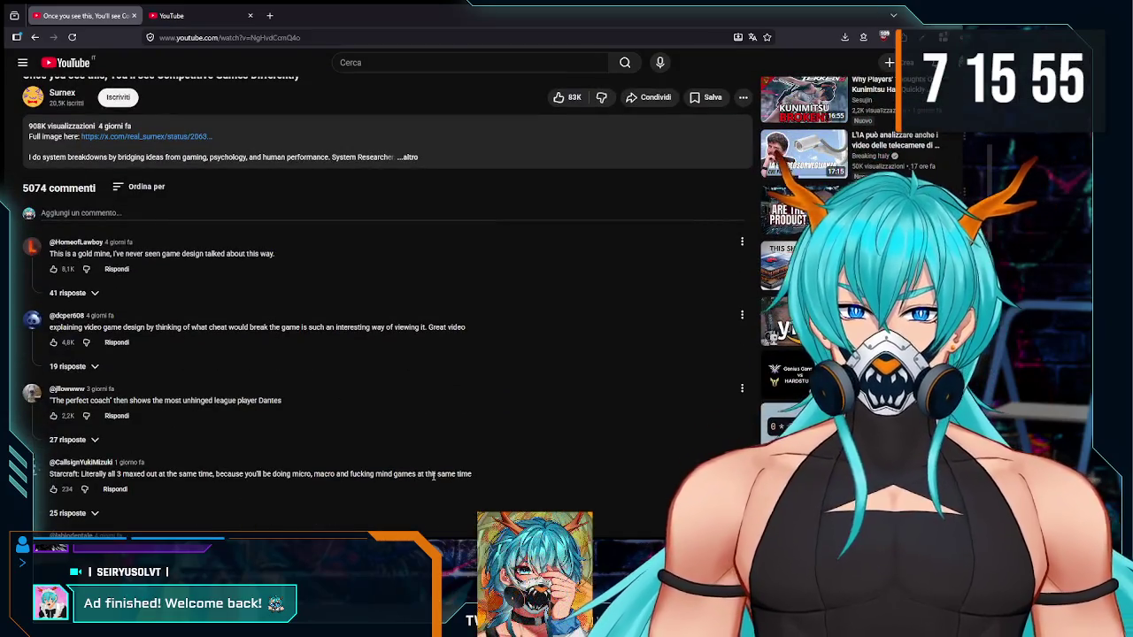
key("alt+Left")
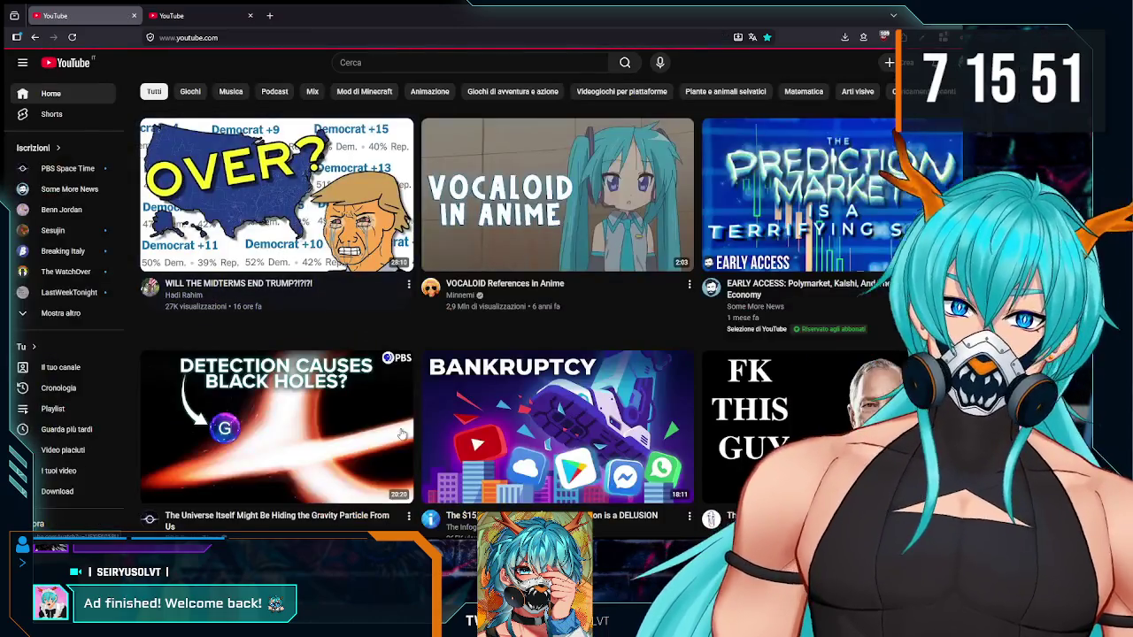
Step: Scroll the home feed until the Shorts shelf with 'I WILL NEVER CHANGE' shows
scroll(507, 394, "down", 5)
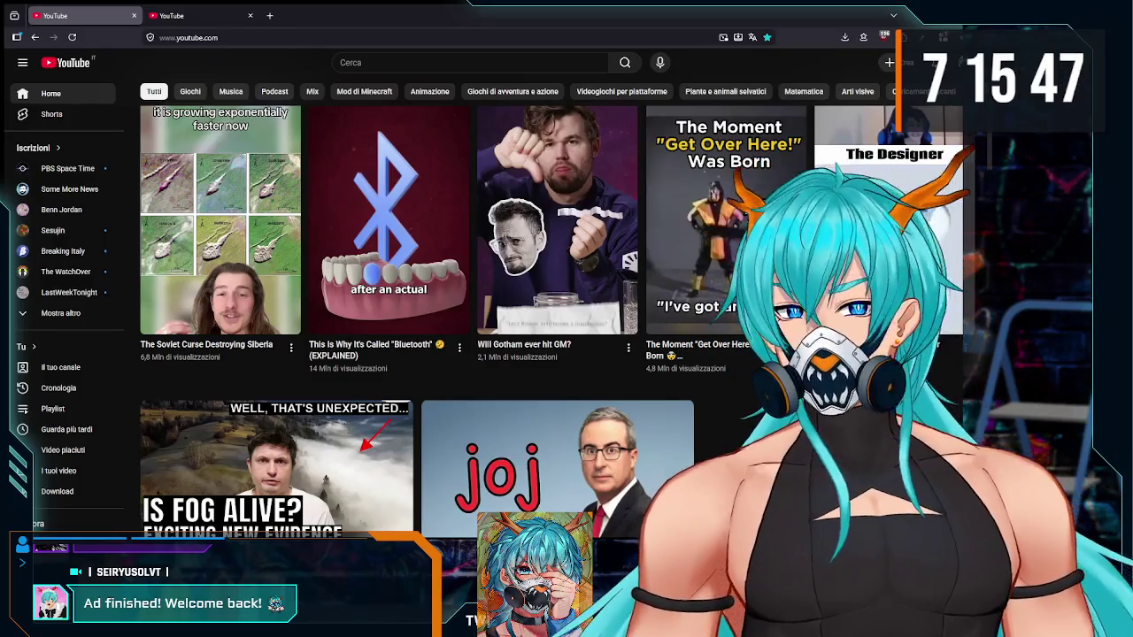
scroll(507, 394, "down", 1)
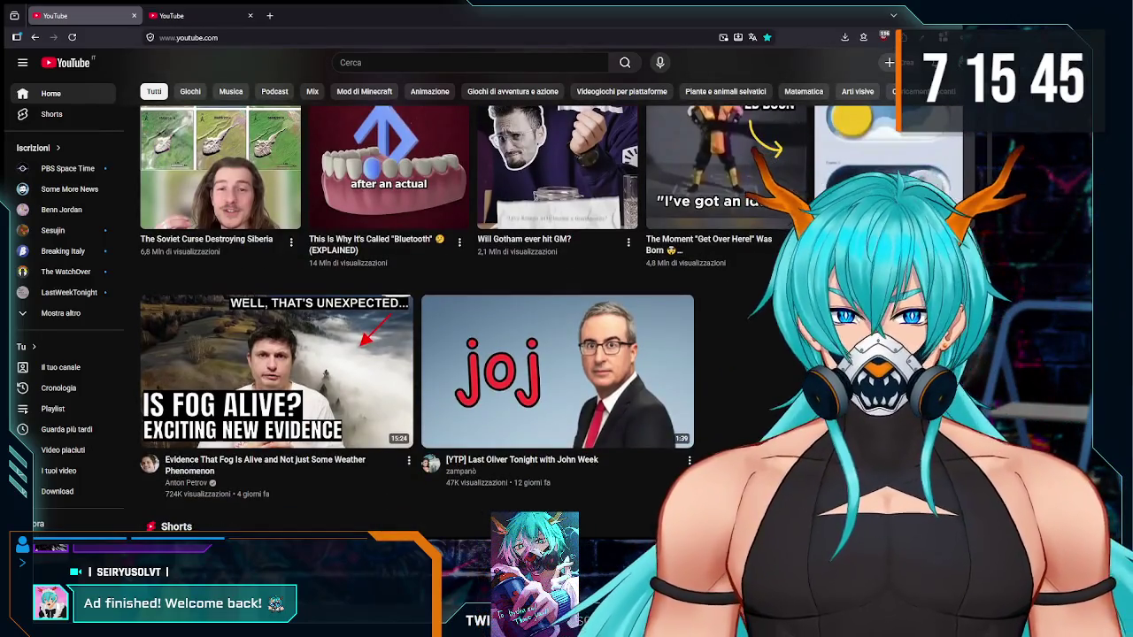
scroll(507, 394, "up", 2)
scroll(310, 508, "down", 3)
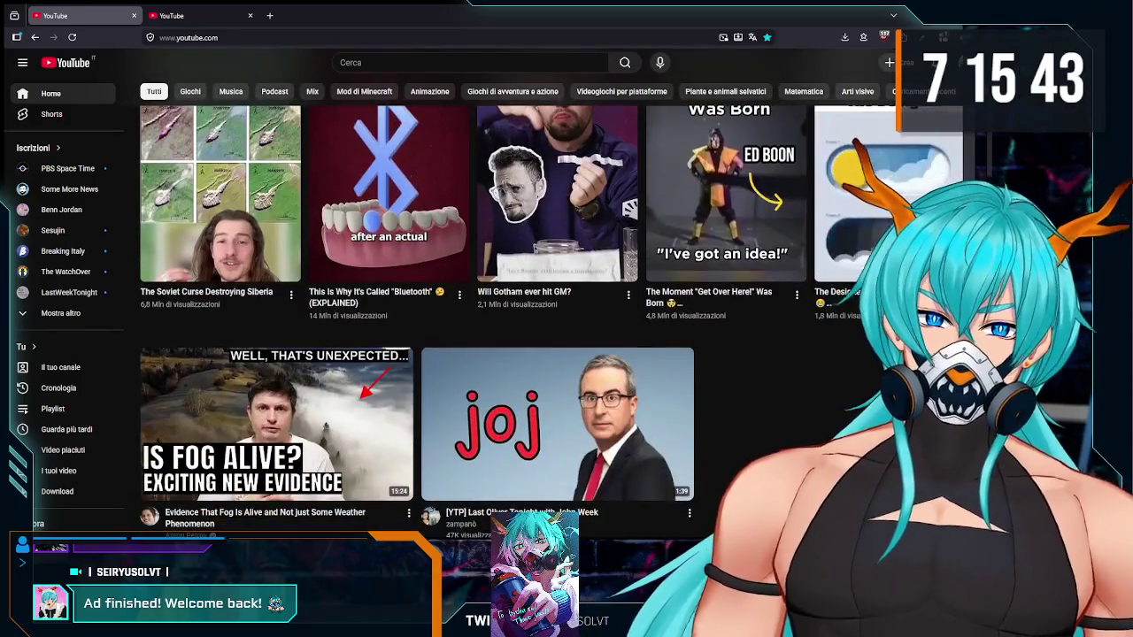
scroll(425, 310, "down", 2)
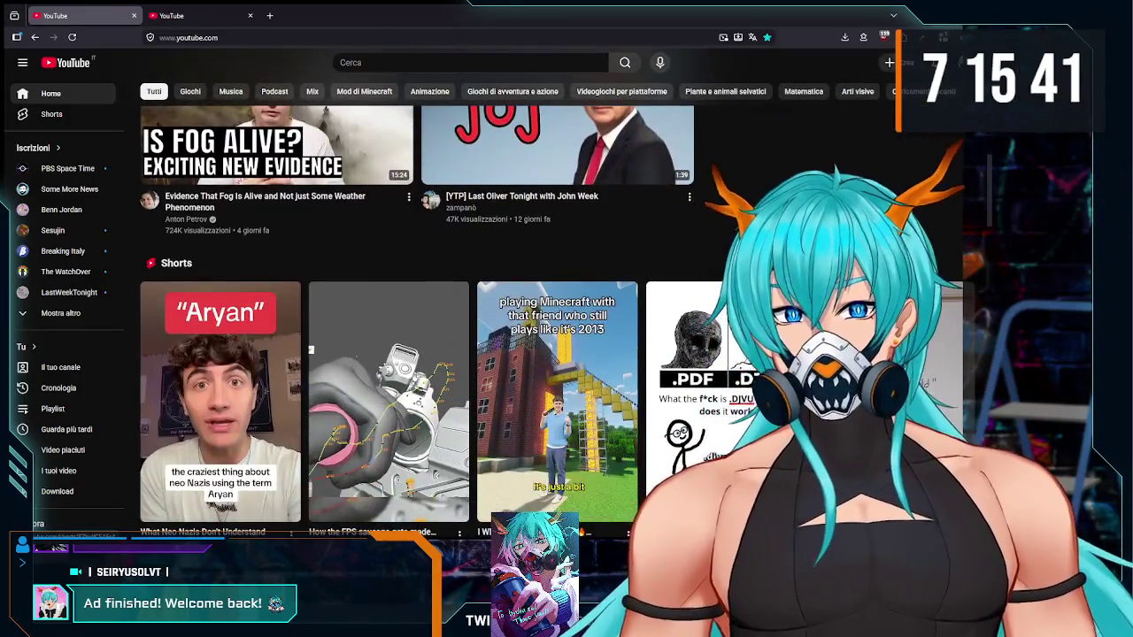
scroll(425, 310, "down", 1)
scroll(246, 283, "down", 1)
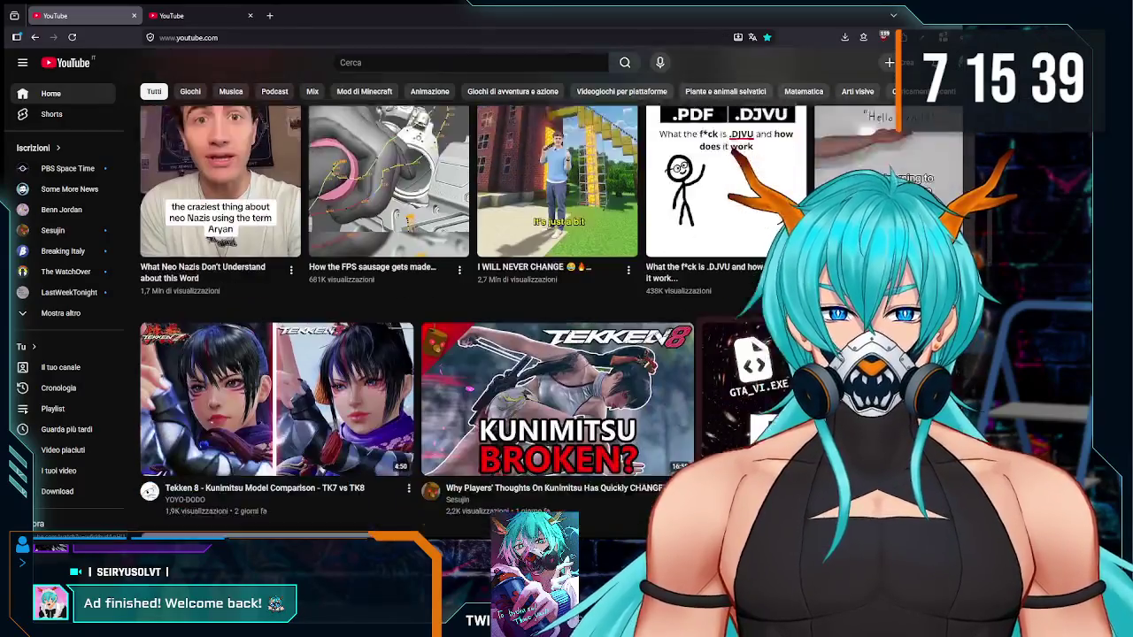
scroll(245, 283, "up", 1)
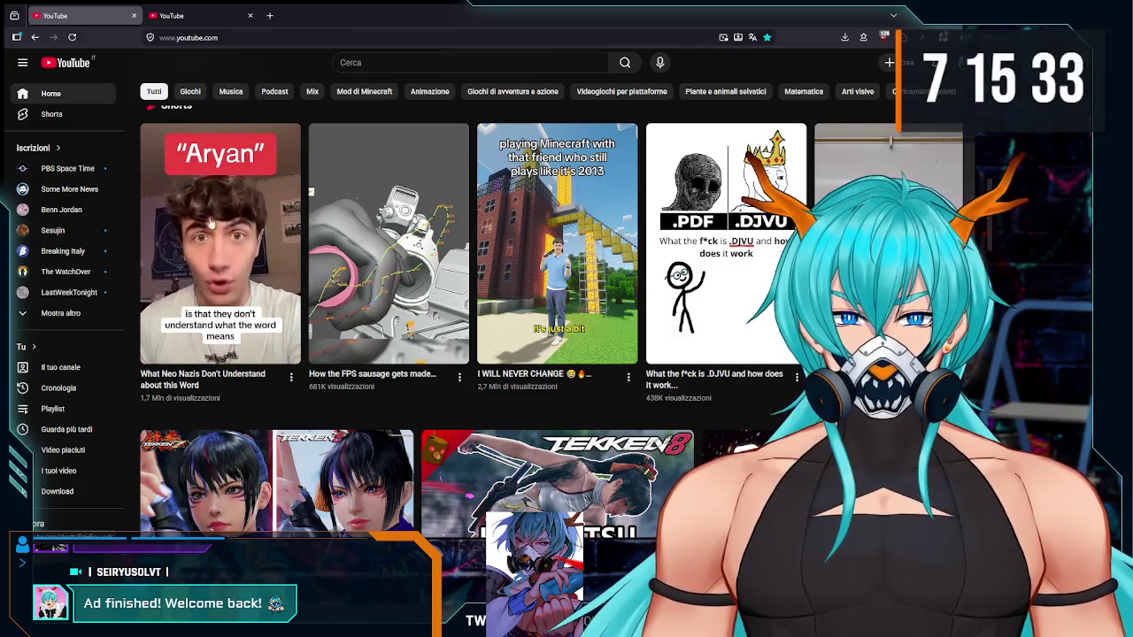
scroll(215, 212, "down", 1)
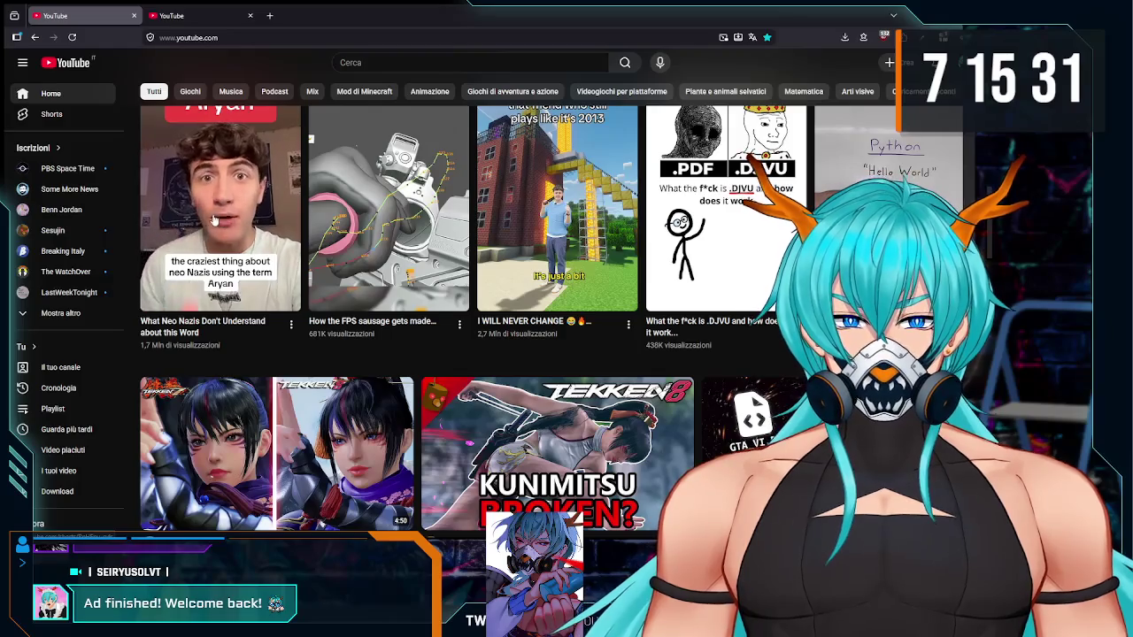
scroll(215, 213, "up", 1)
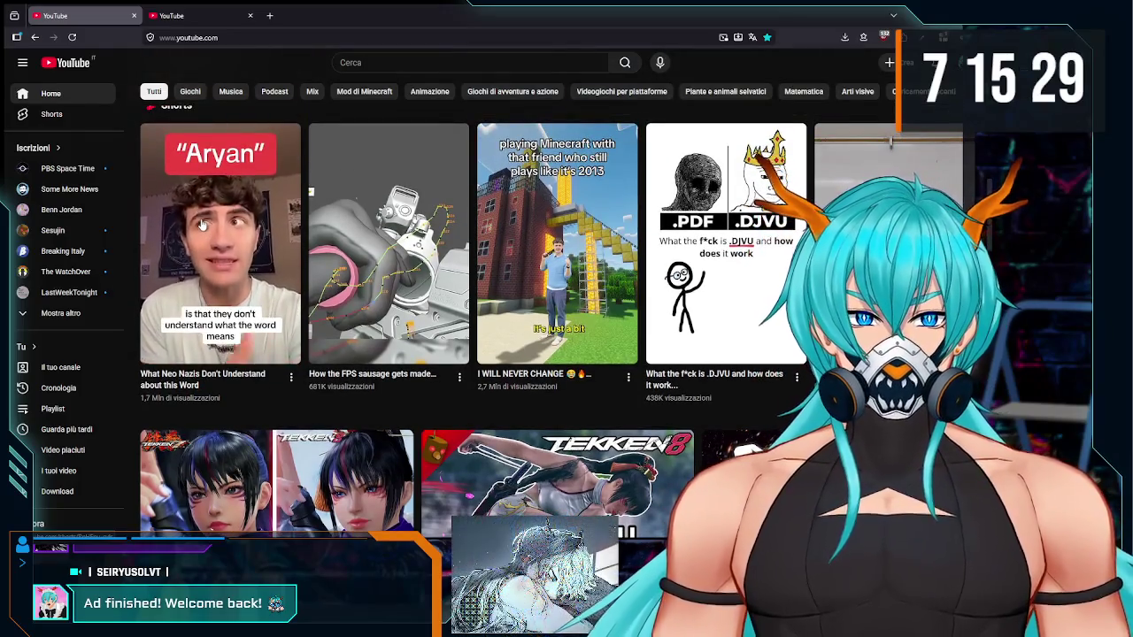
Step: Watch the Short 'What Neo Nazis Don't Understand about this Word', pause it, then return Home
left_click(200, 225)
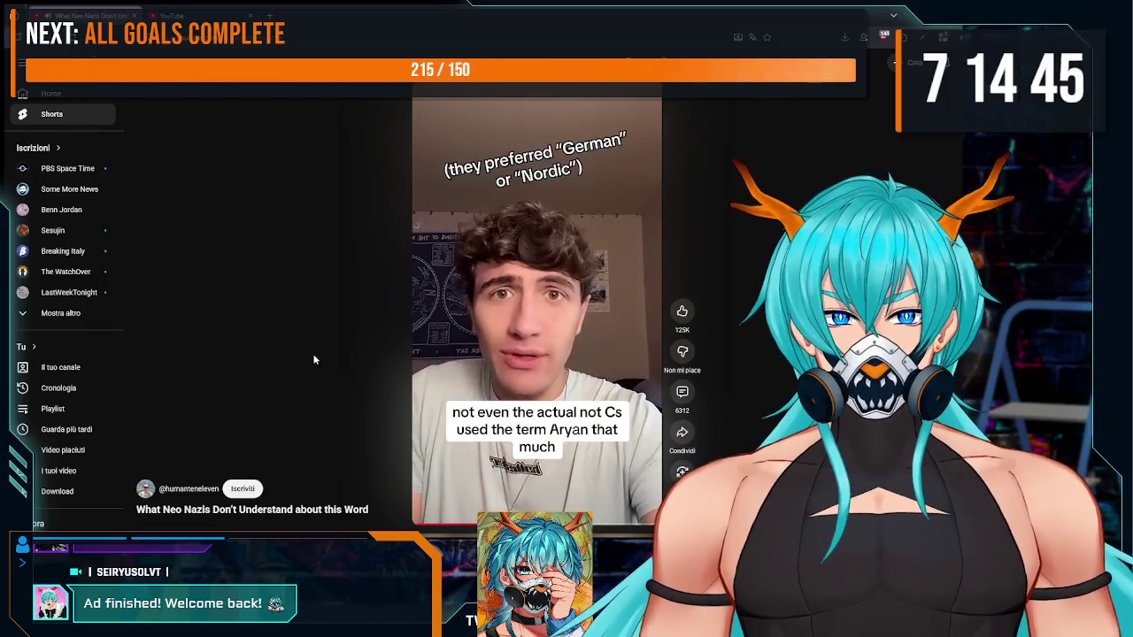
left_click(519, 453)
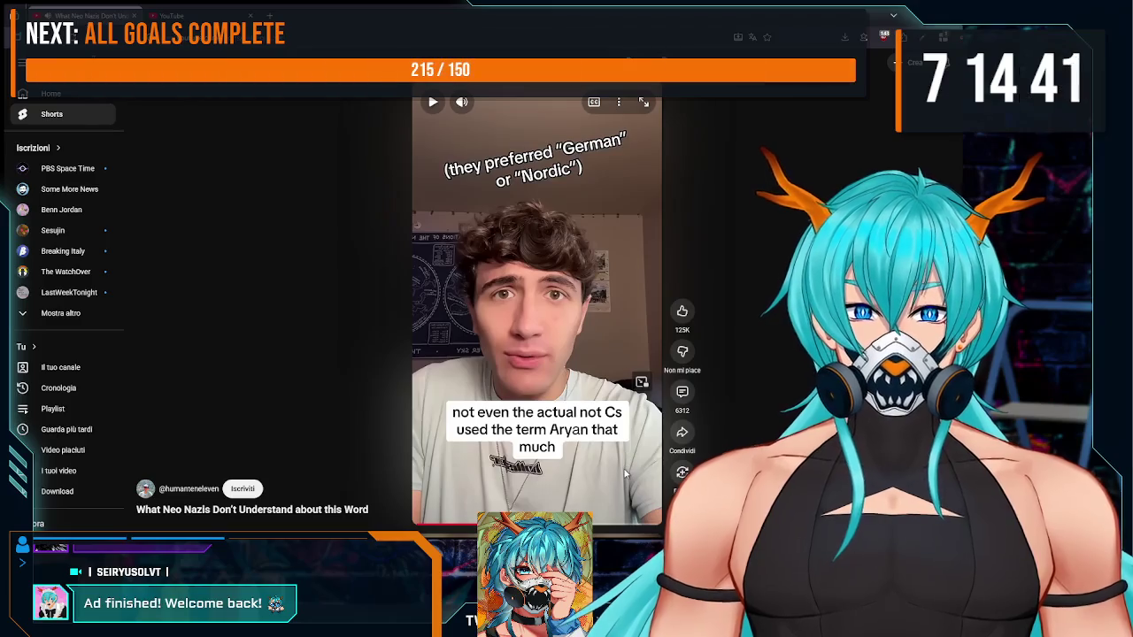
left_click(618, 442)
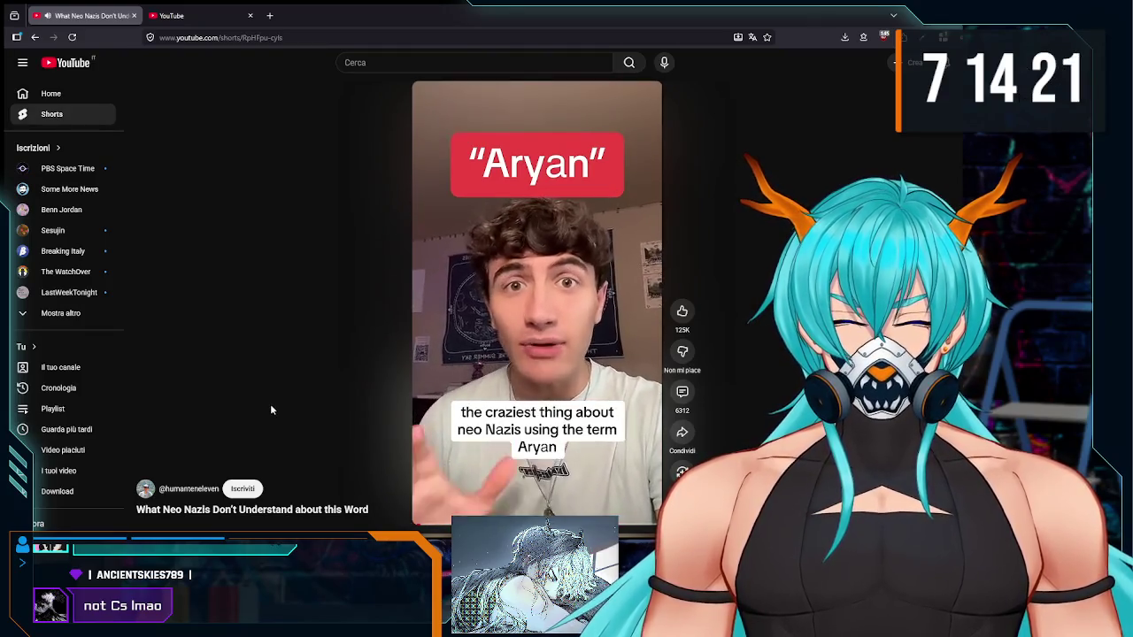
key("space")
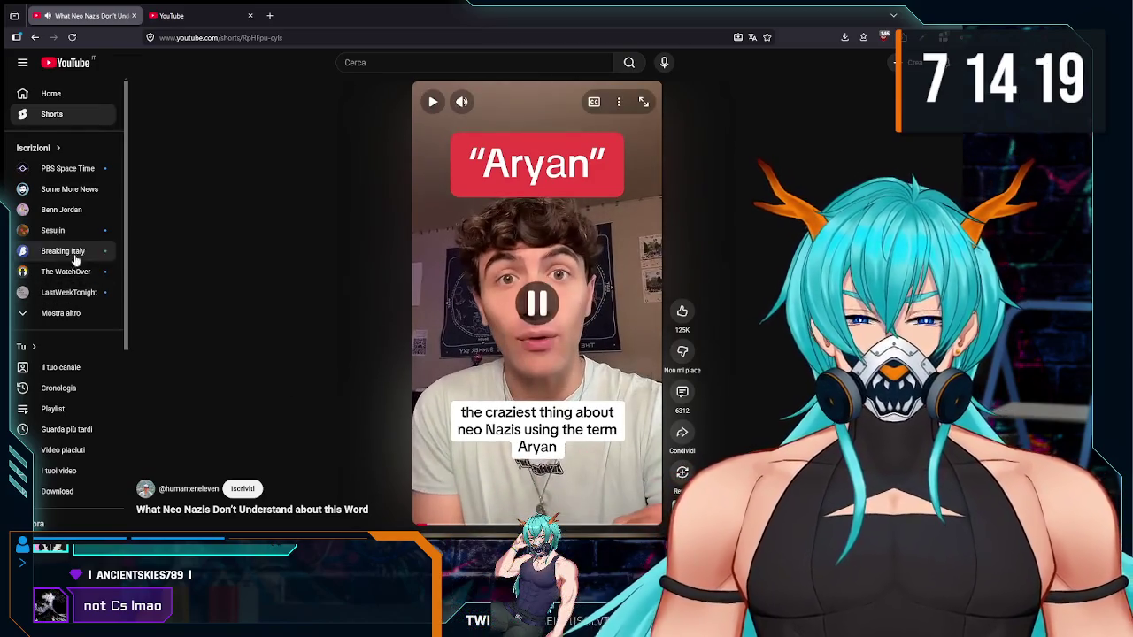
left_click(71, 89)
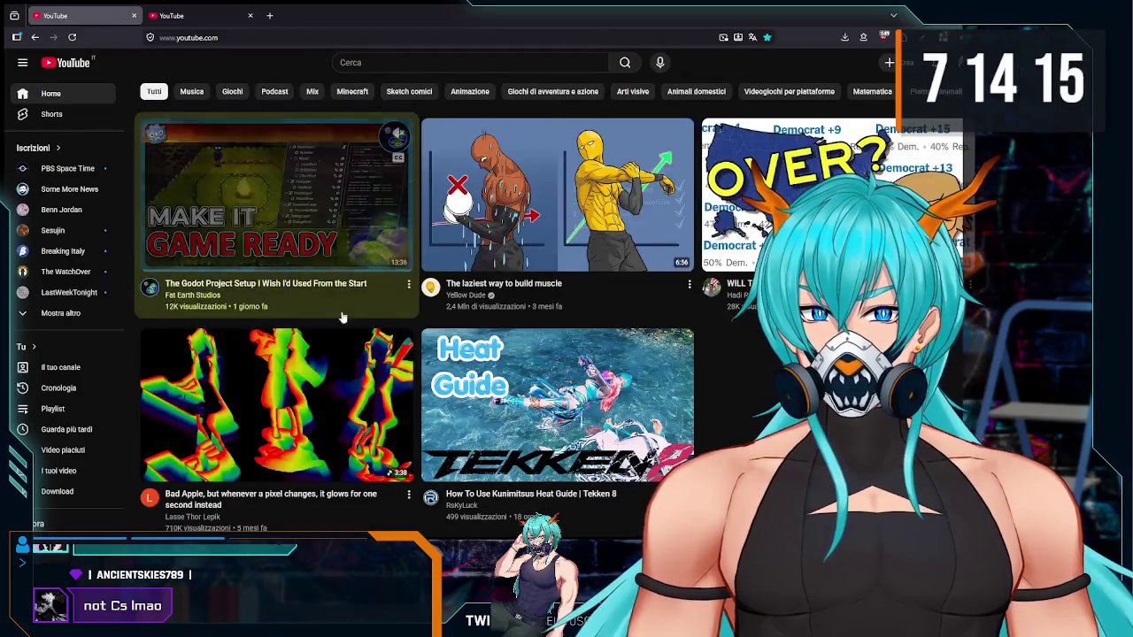
Step: Scroll the home feed and start PortalRunner's 'This Flash Drive has Literally Every File' video
mouse_move(364, 303)
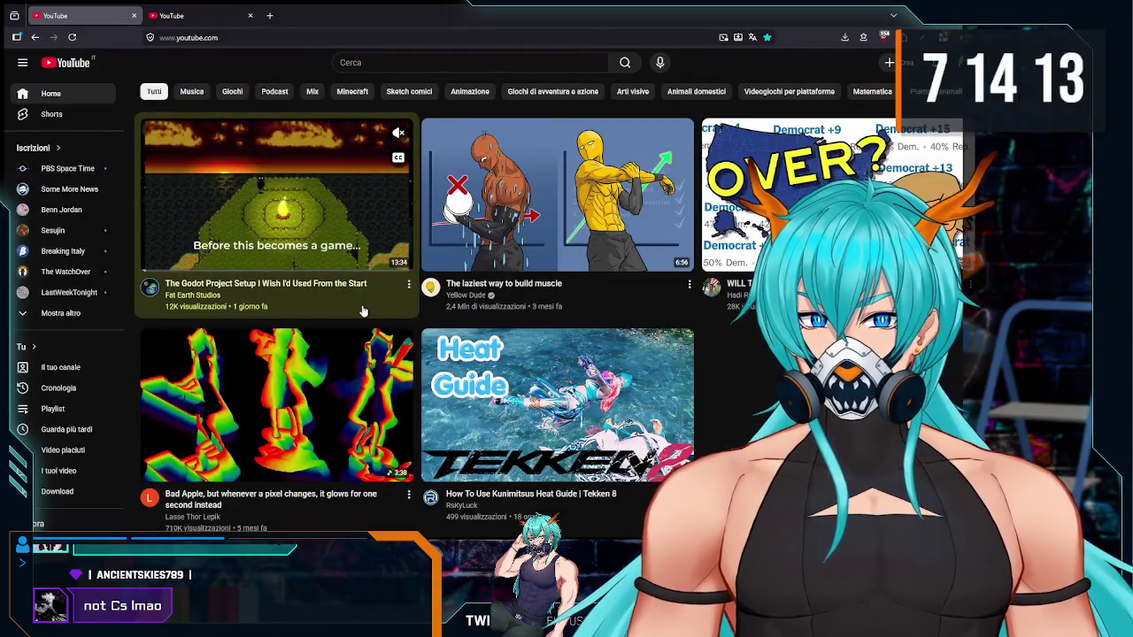
scroll(363, 310, "down", 1)
scroll(363, 265, "up", 1)
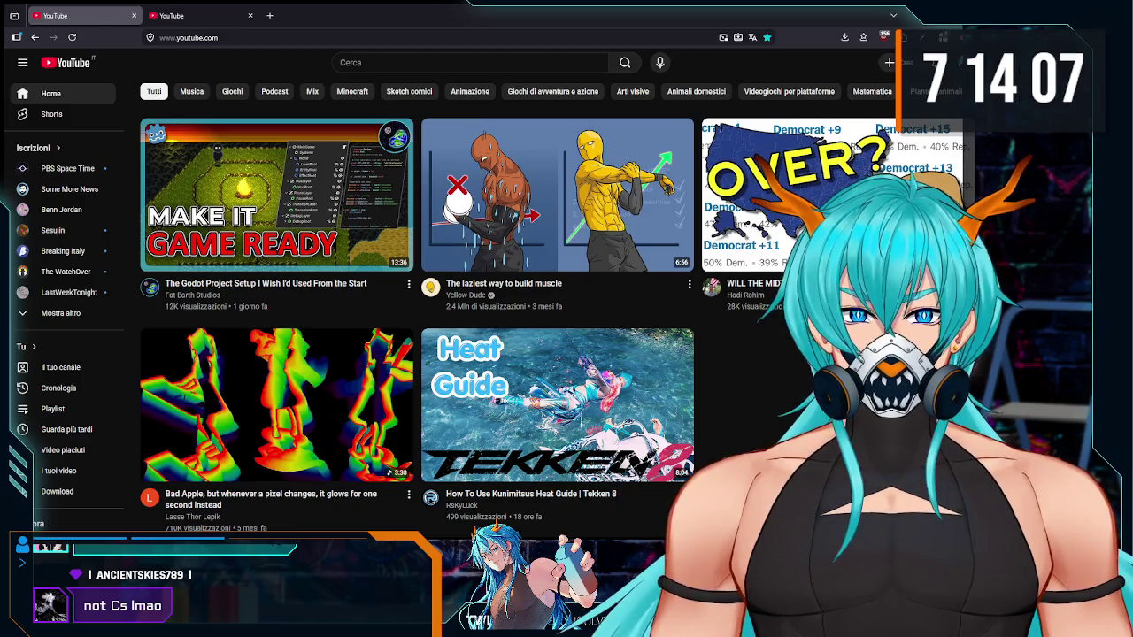
scroll(363, 265, "down", 1)
scroll(684, 385, "down", 5)
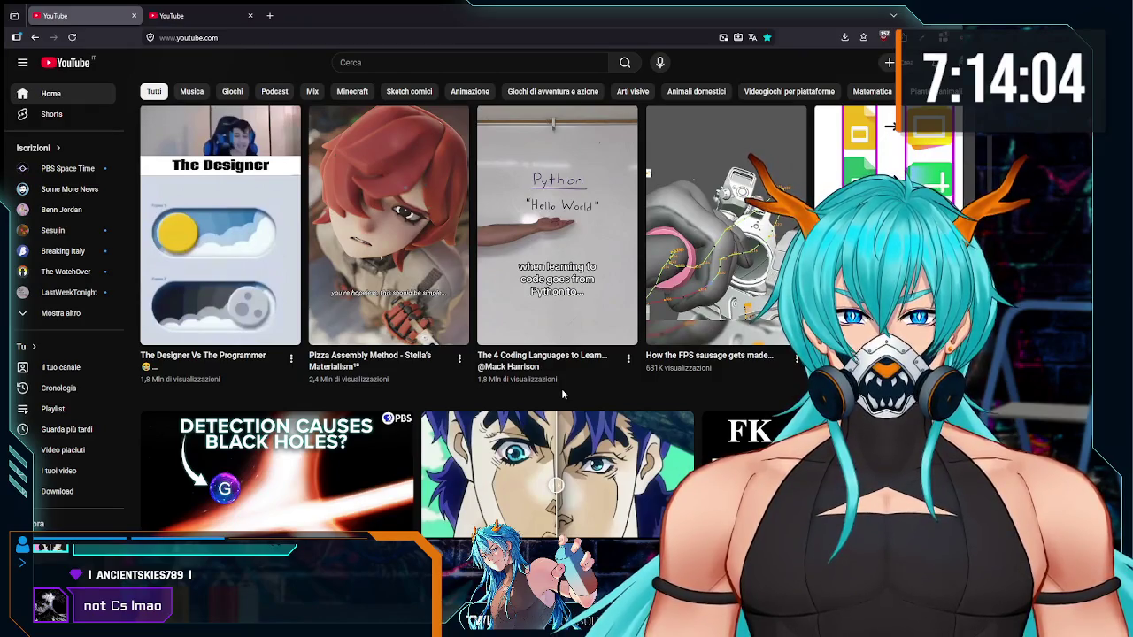
scroll(562, 392, "down", 3)
scroll(563, 395, "down", 1)
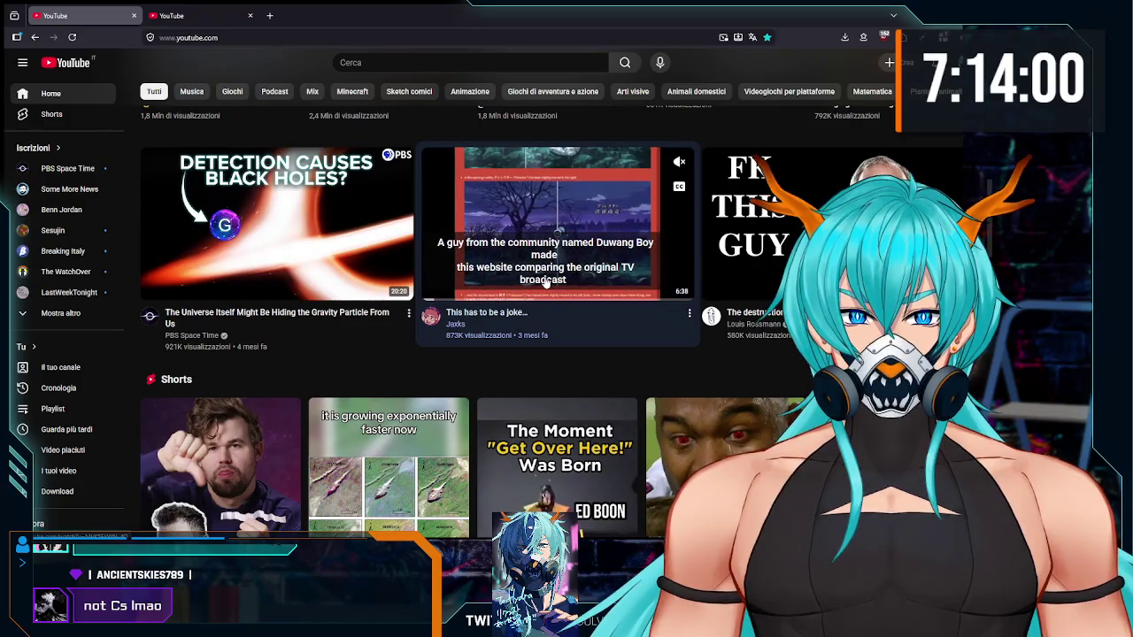
mouse_move(275, 270)
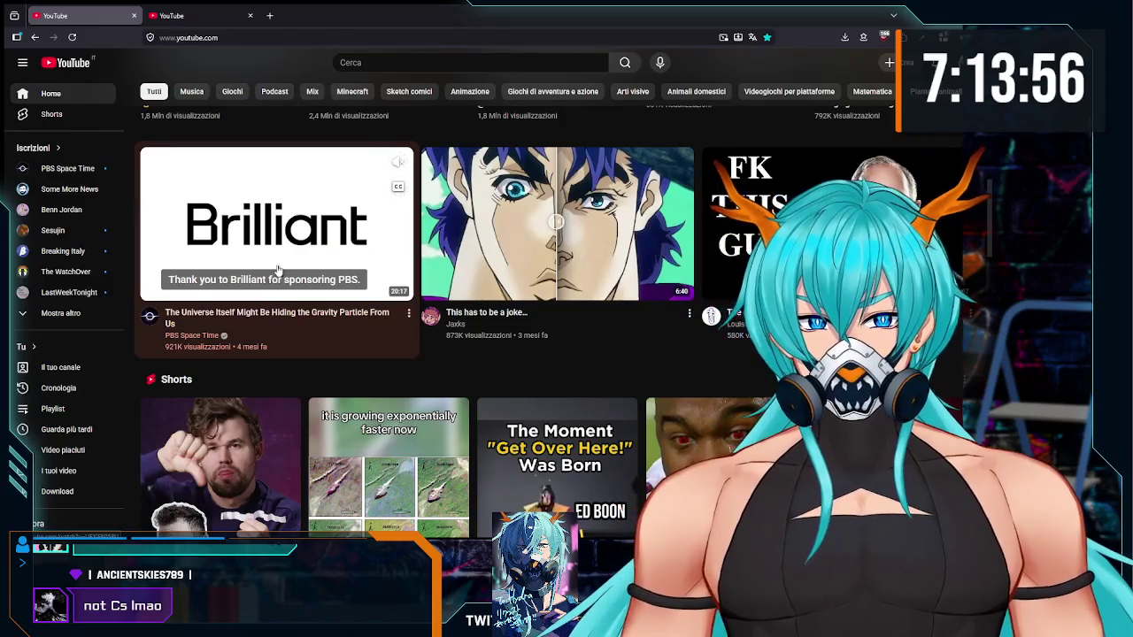
scroll(351, 307, "down", 1)
scroll(351, 308, "up", 1)
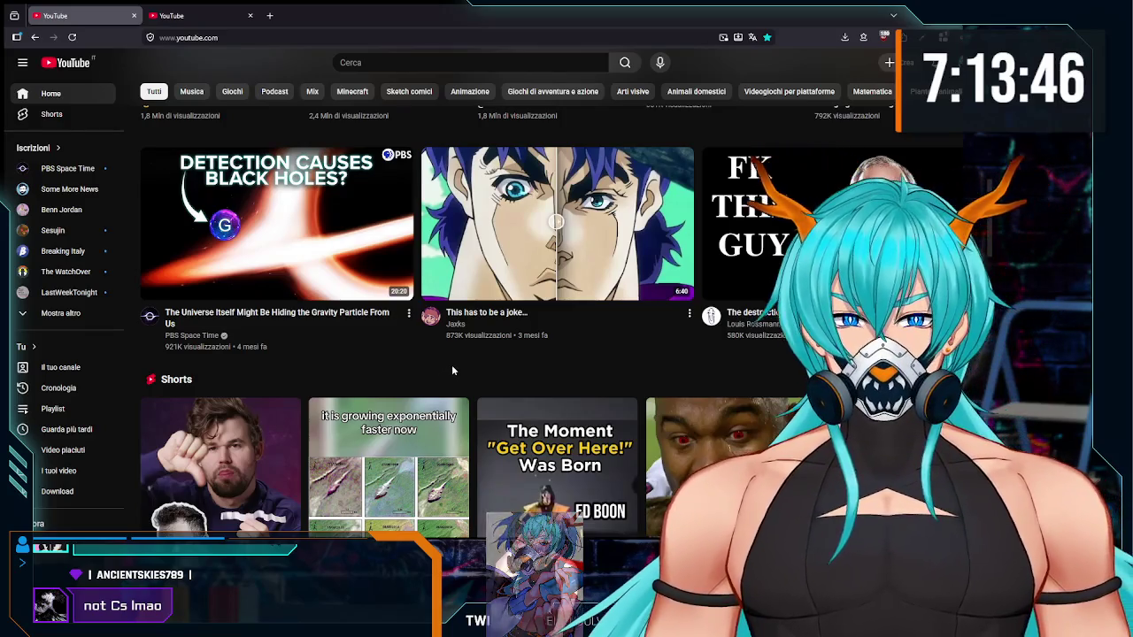
scroll(451, 365, "down", 2)
scroll(442, 352, "down", 3)
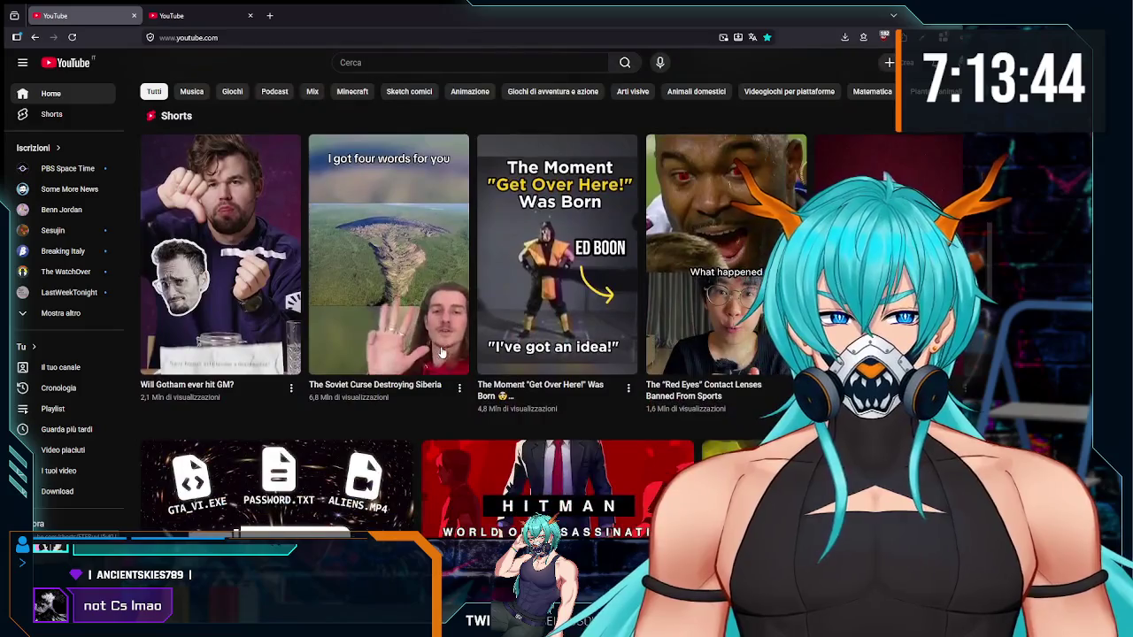
scroll(432, 366, "down", 3)
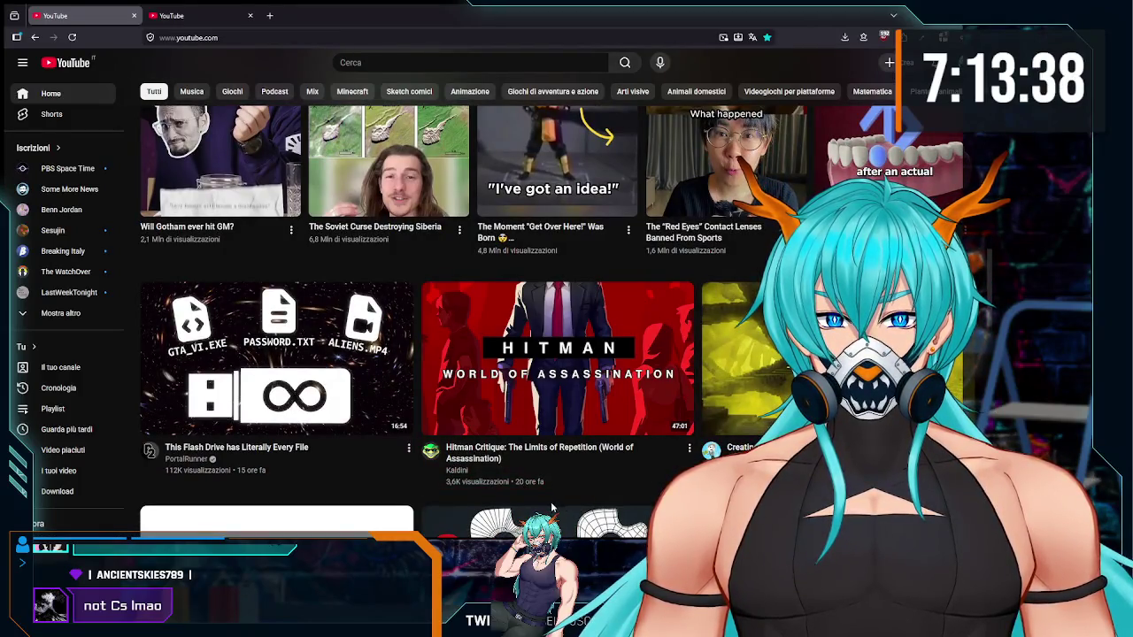
mouse_move(236, 454)
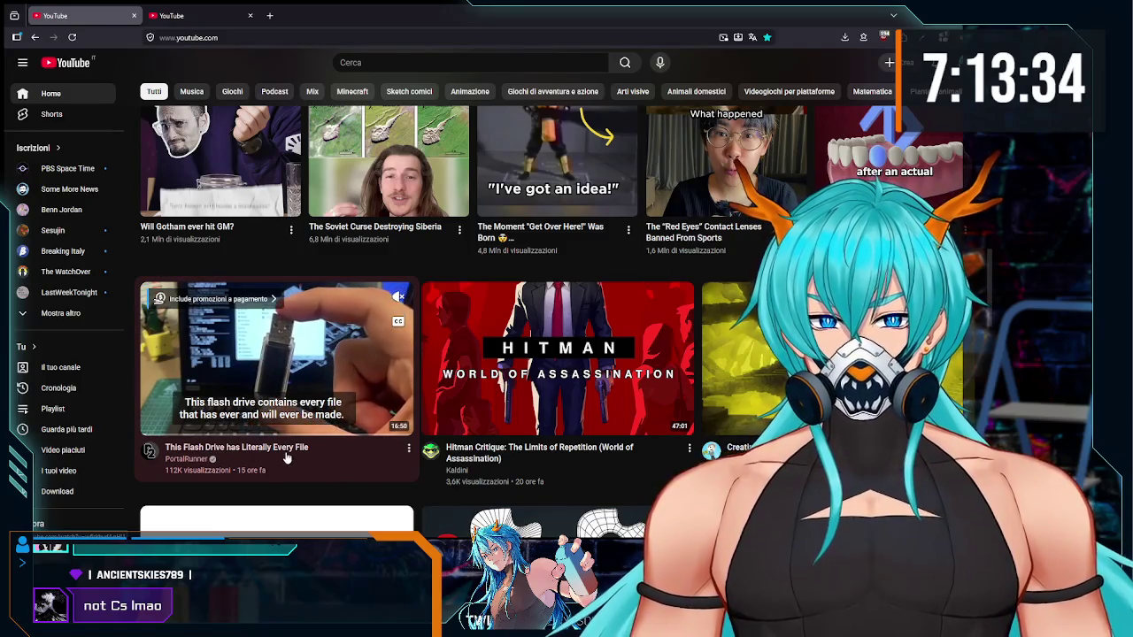
left_click(267, 341)
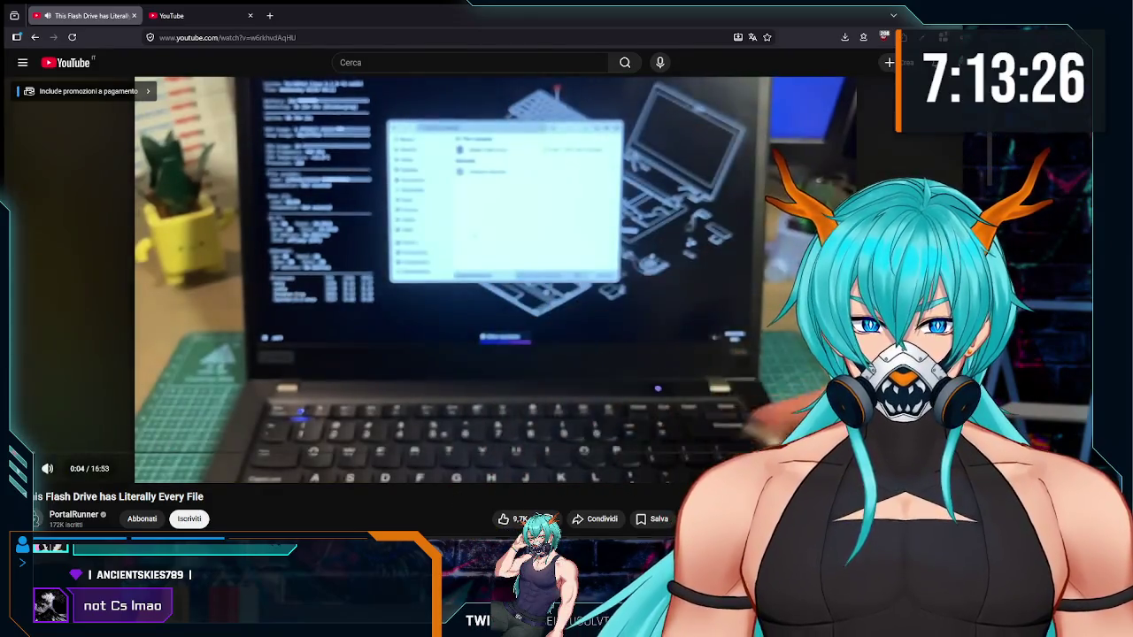
Step: Switch PortalRunner's 'This Flash Drive has Literally Every File' video to full screen
key("f")
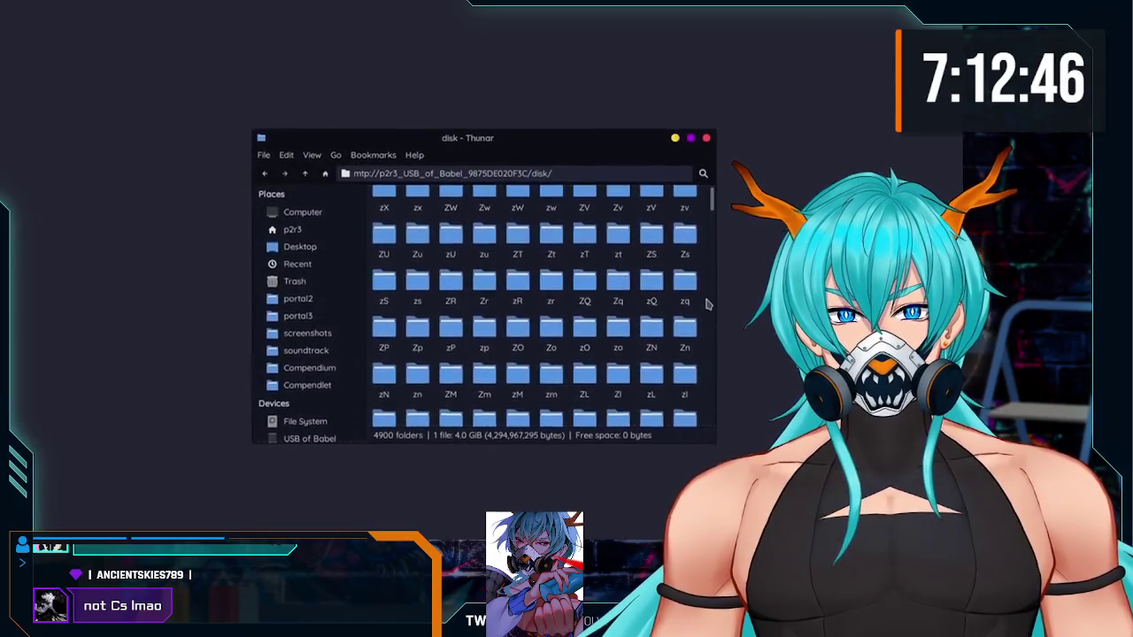
scroll(707, 306, "down", 5)
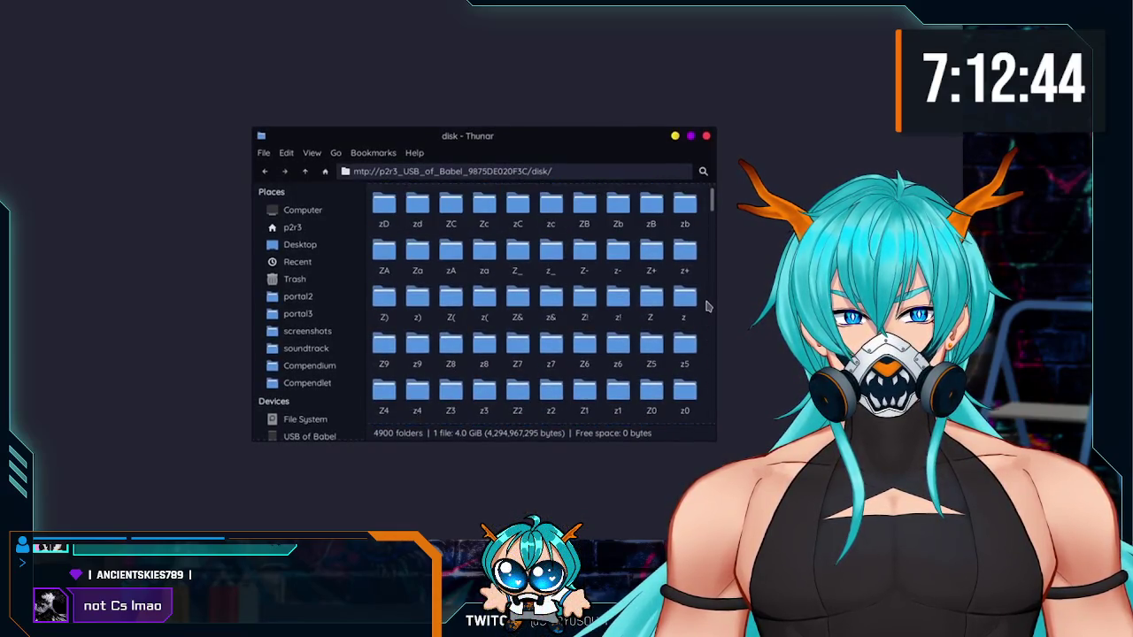
scroll(707, 307, "down", 4)
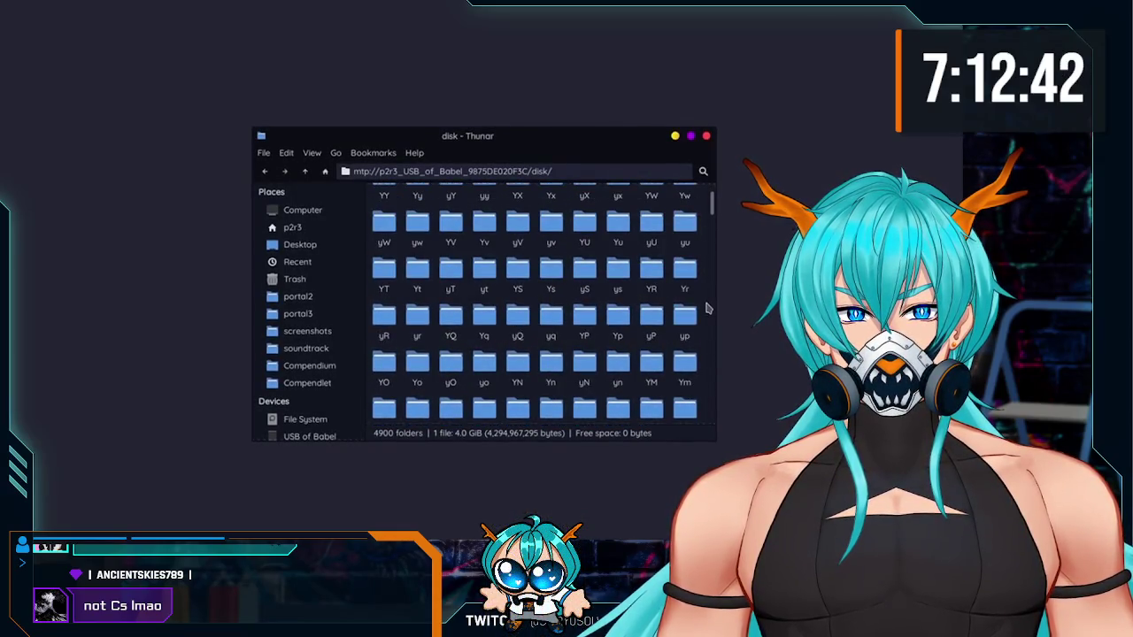
double_click(510, 279)
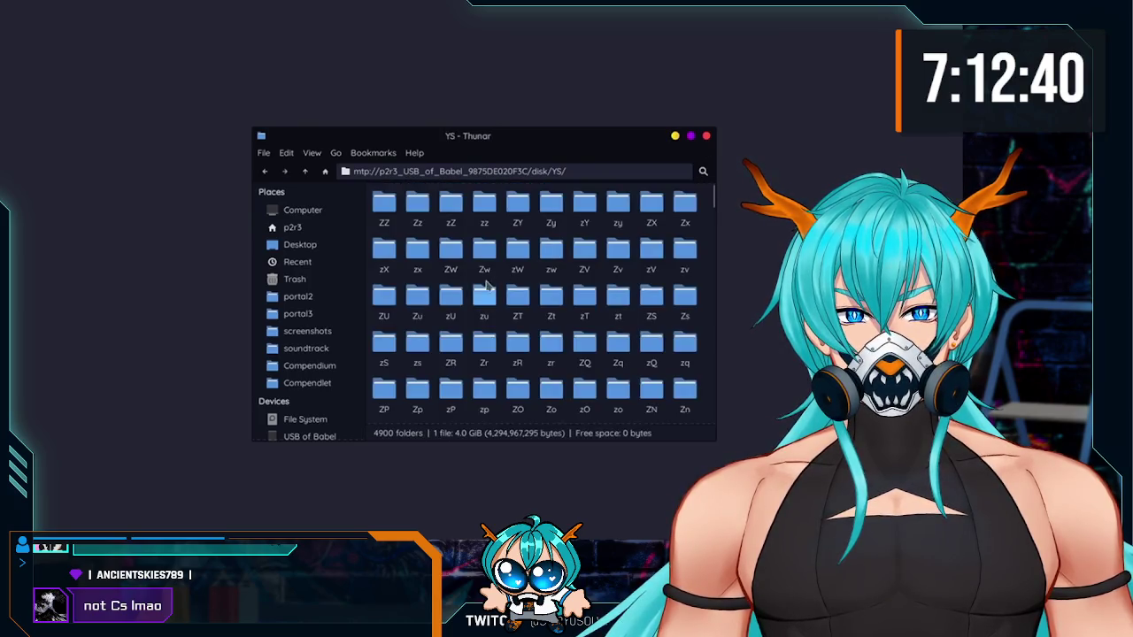
scroll(426, 297, "down", 5)
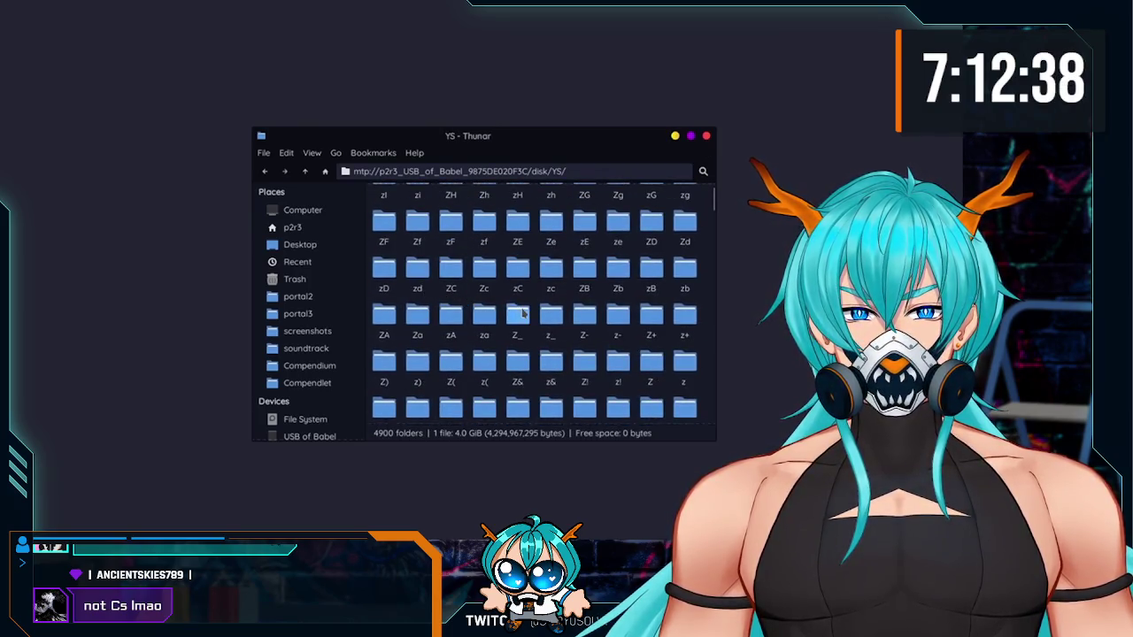
double_click(518, 317)
scroll(639, 304, "down", 2)
mouse_move(711, 202)
left_mouse_down()
mouse_move(712, 310)
mouse_move(589, 372)
mouse_move(592, 338)
left_mouse_up()
scroll(592, 338, "down", 1)
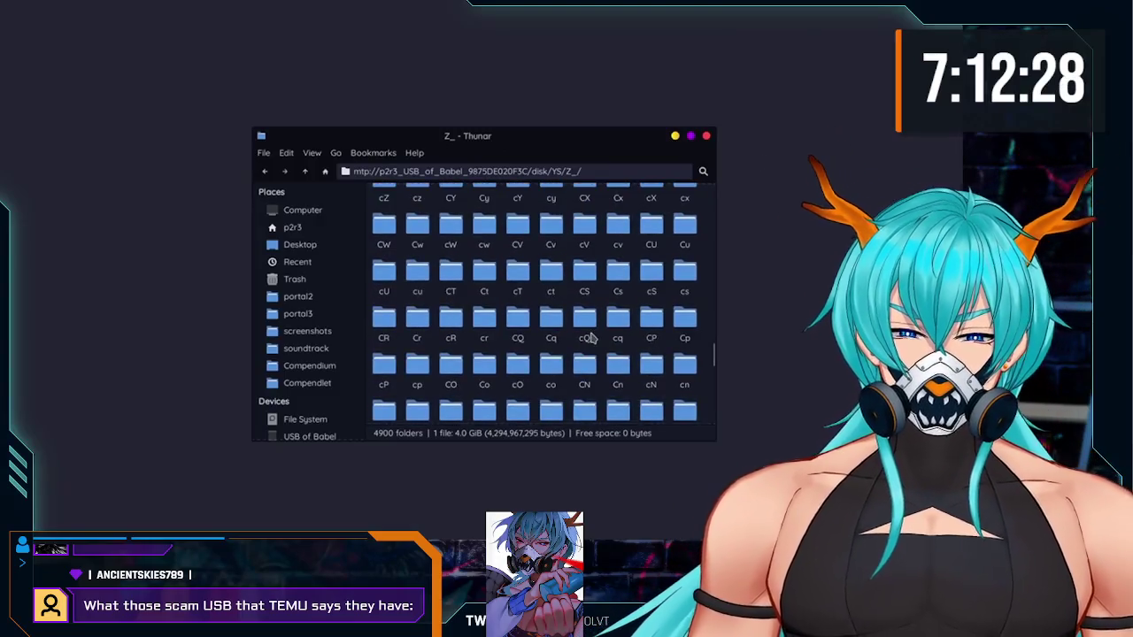
key("ctrl+alt+t")
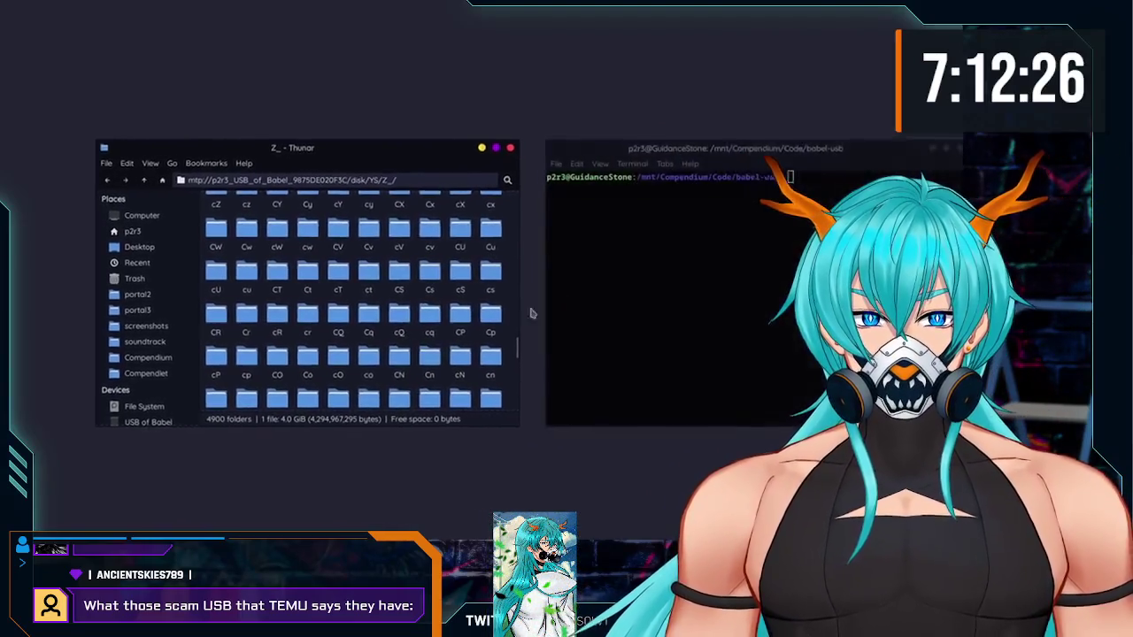
type("bun run file-to-path.js script")
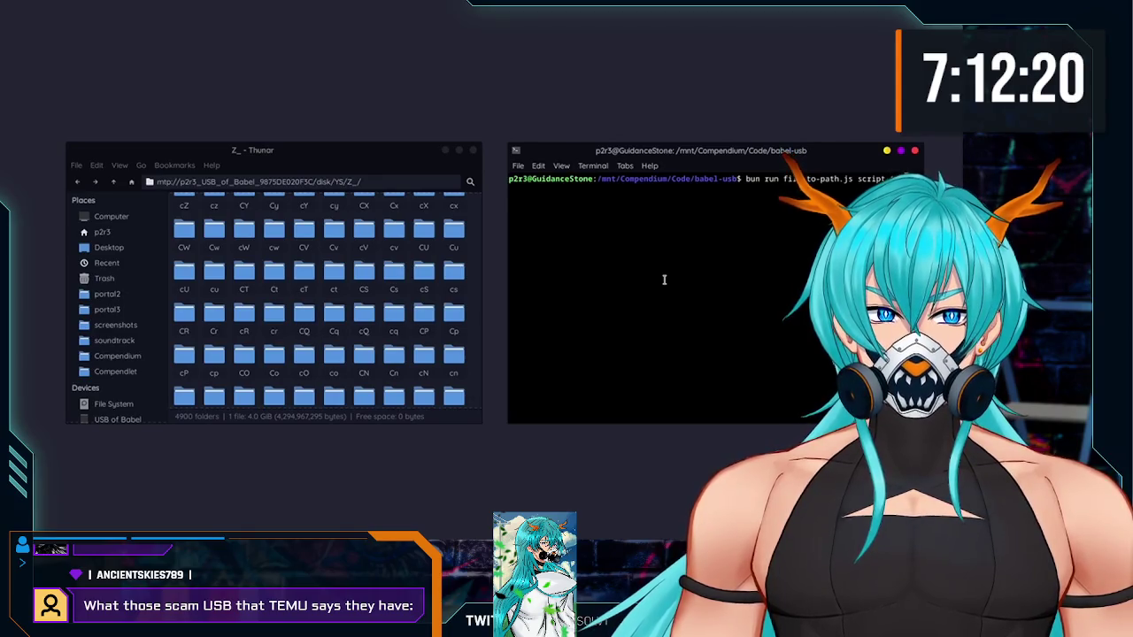
key("Return")
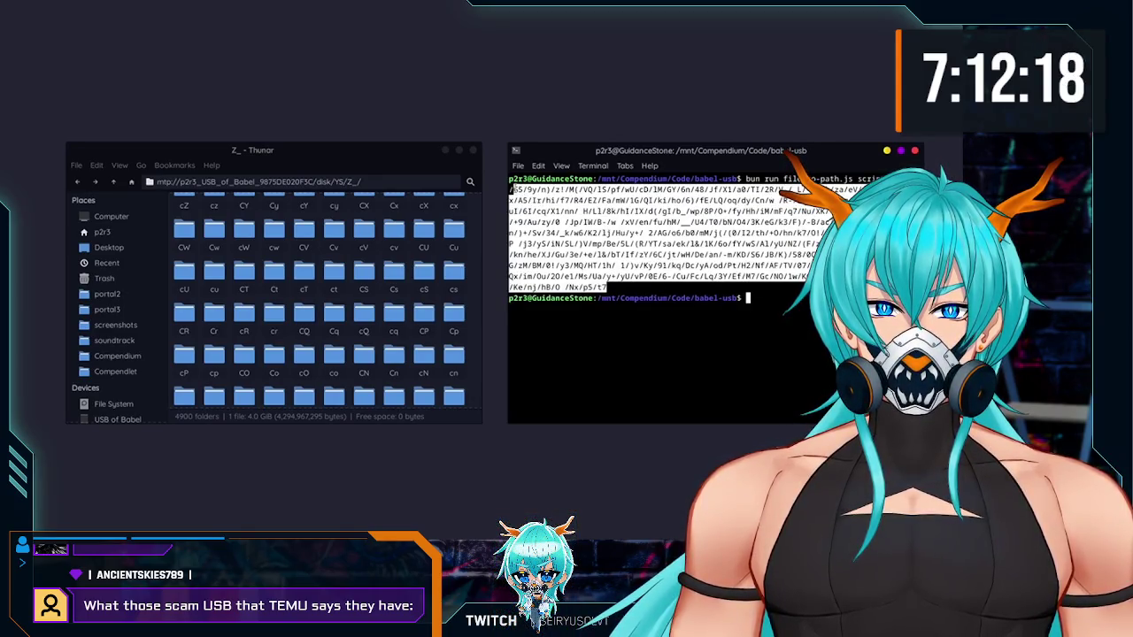
double_click(340, 181)
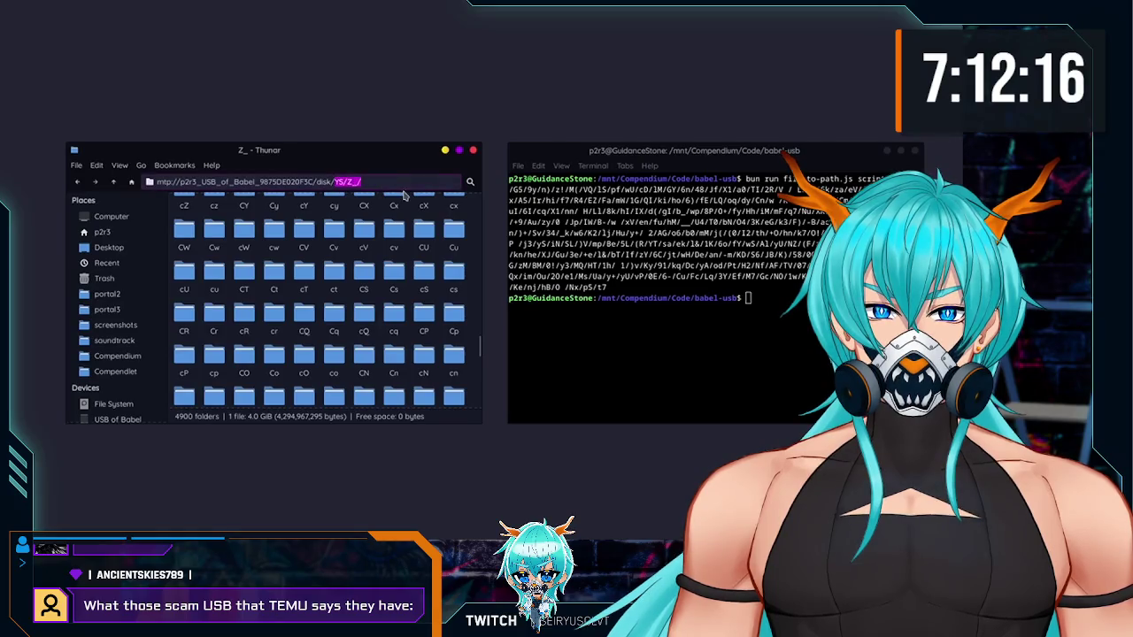
key("Return")
left_click_drag(483, 208, 452, 407)
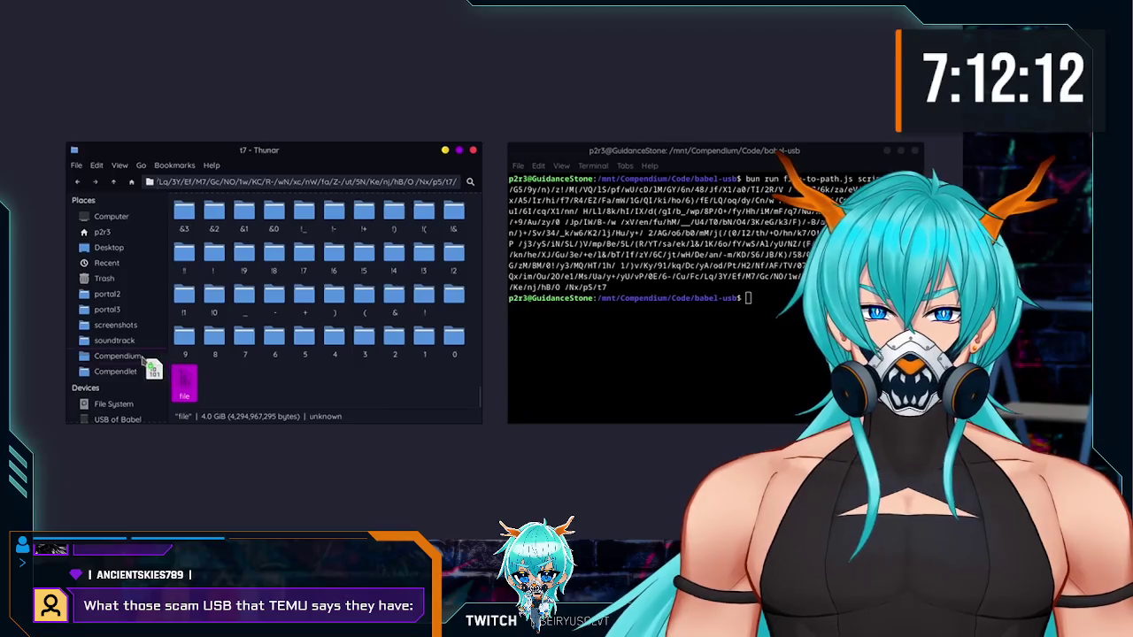
left_click_drag(148, 363, 145, 357)
left_click(144, 358)
double_click(198, 299)
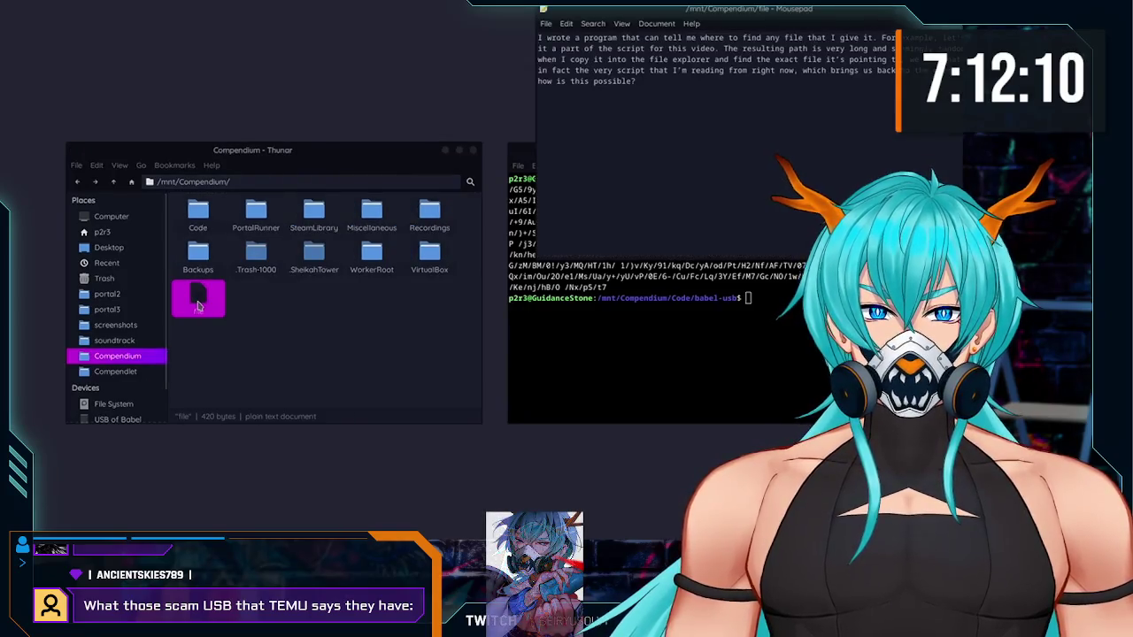
left_click_drag(635, 16, 367, 176)
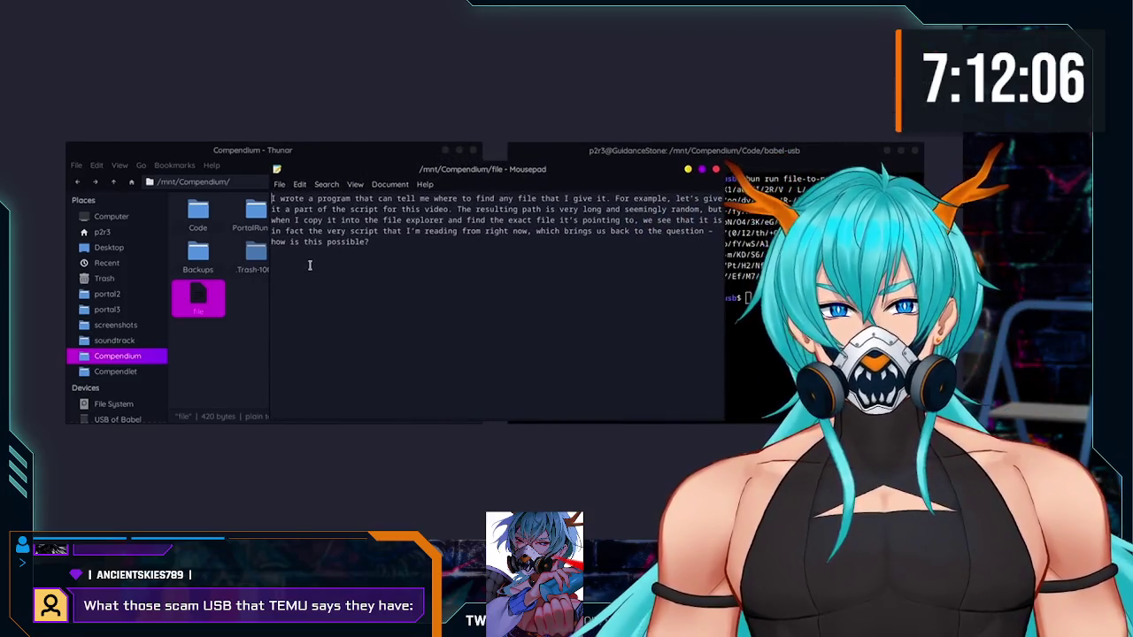
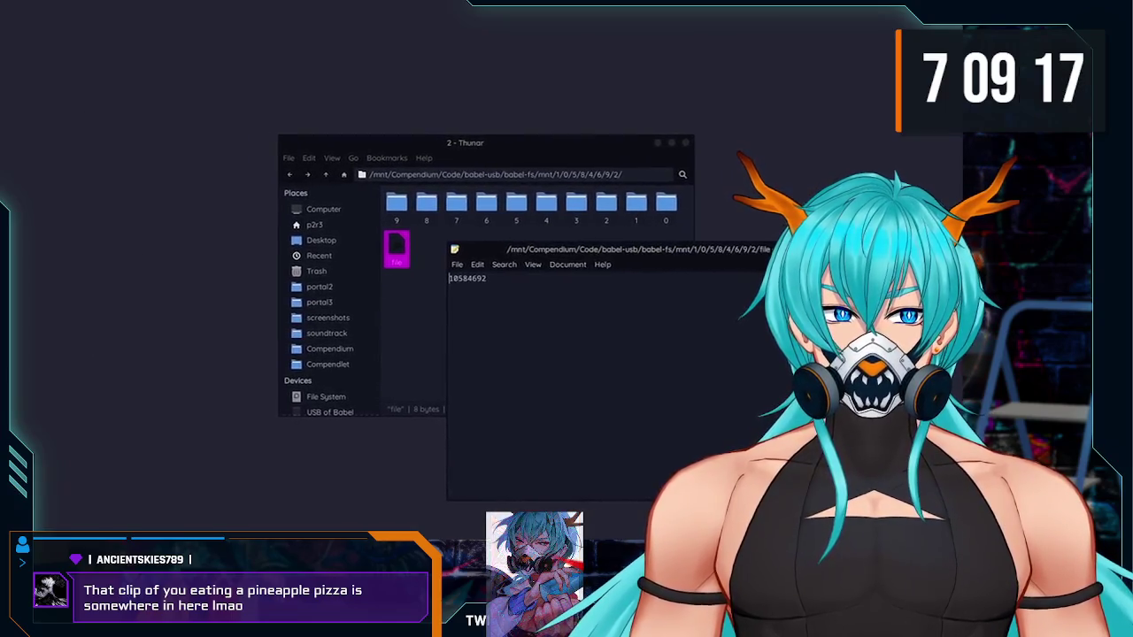
Step: Seek the flash-drive video back to about 5:16, where the coding-course sponsor segment plays
key("ctrl+q")
left_click(593, 249)
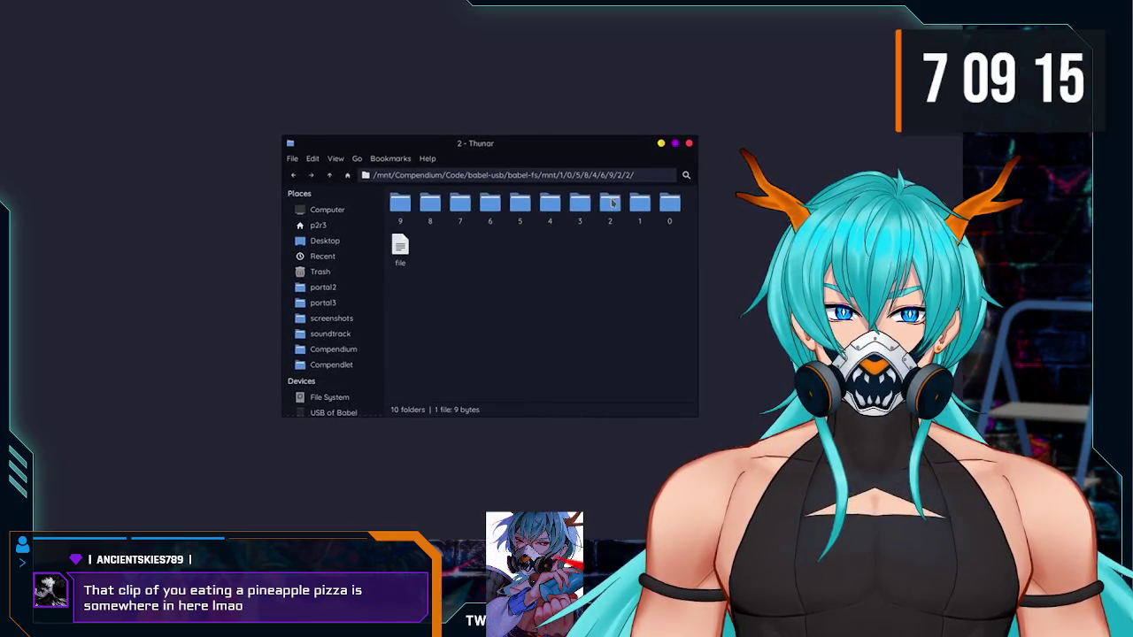
double_click(486, 212)
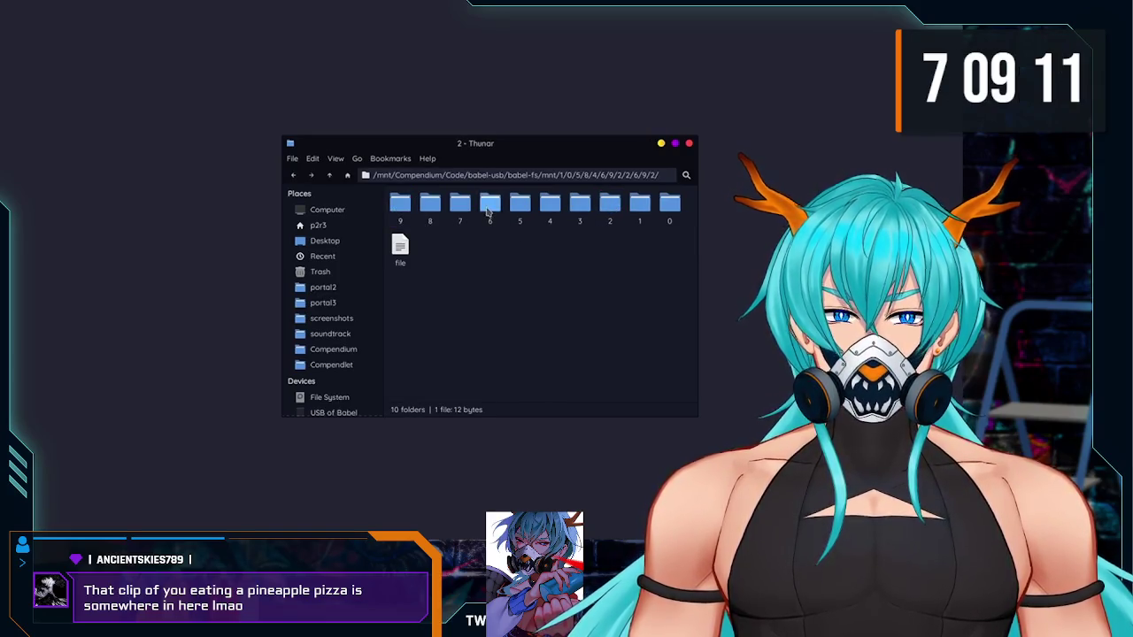
double_click(488, 208)
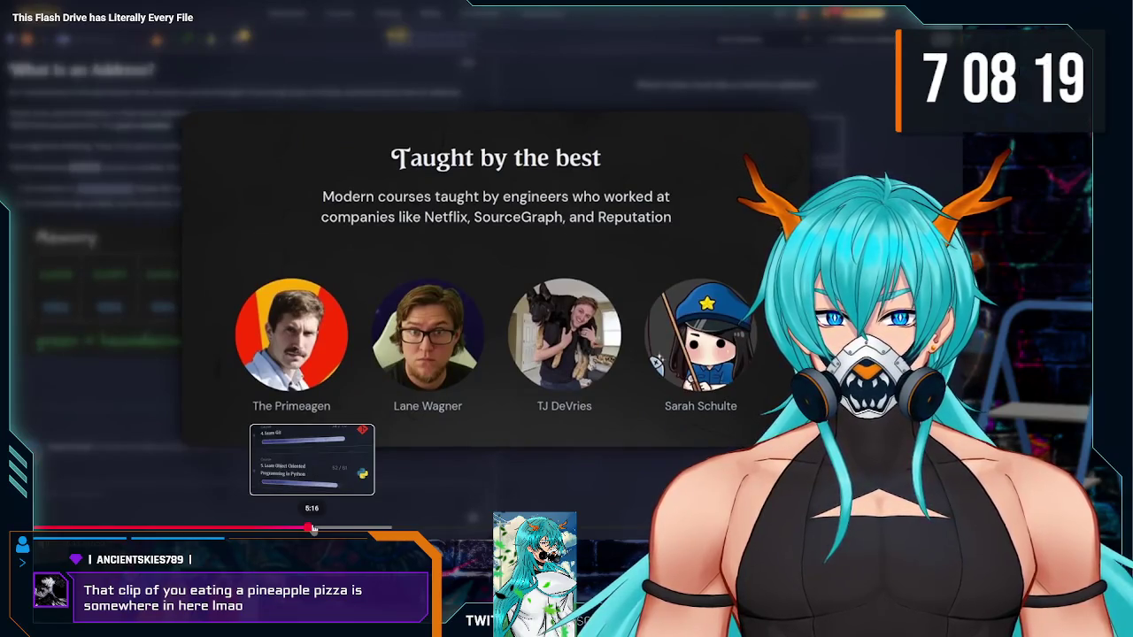
Step: Jump the video ahead to about 5:24, then past 5:40, clearing the sponsor section
left_click(317, 529)
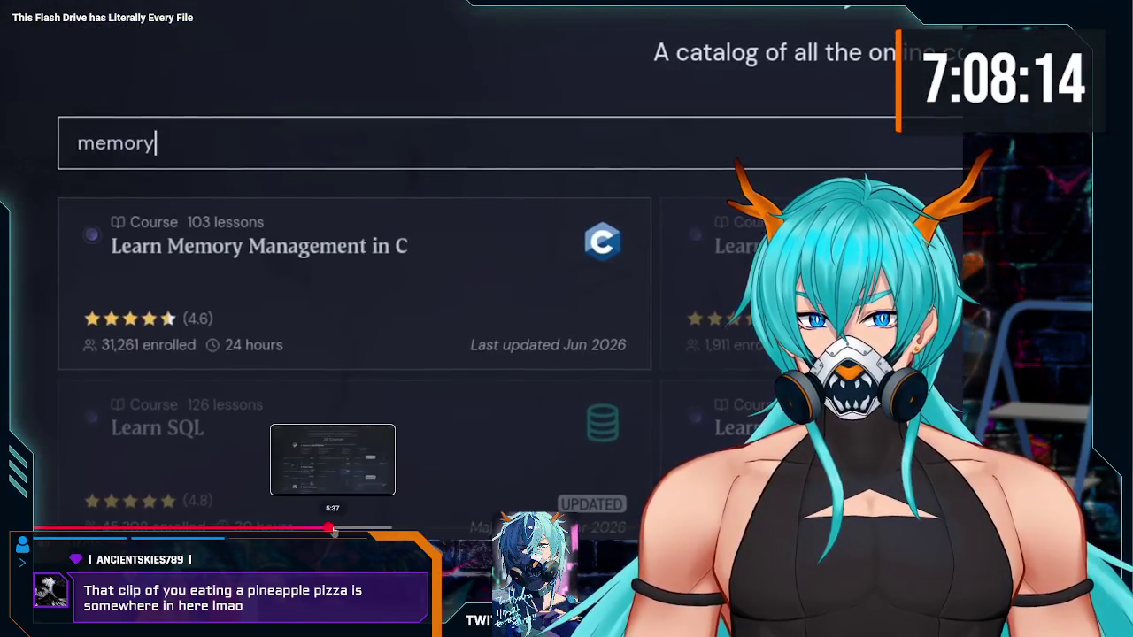
left_click(334, 529)
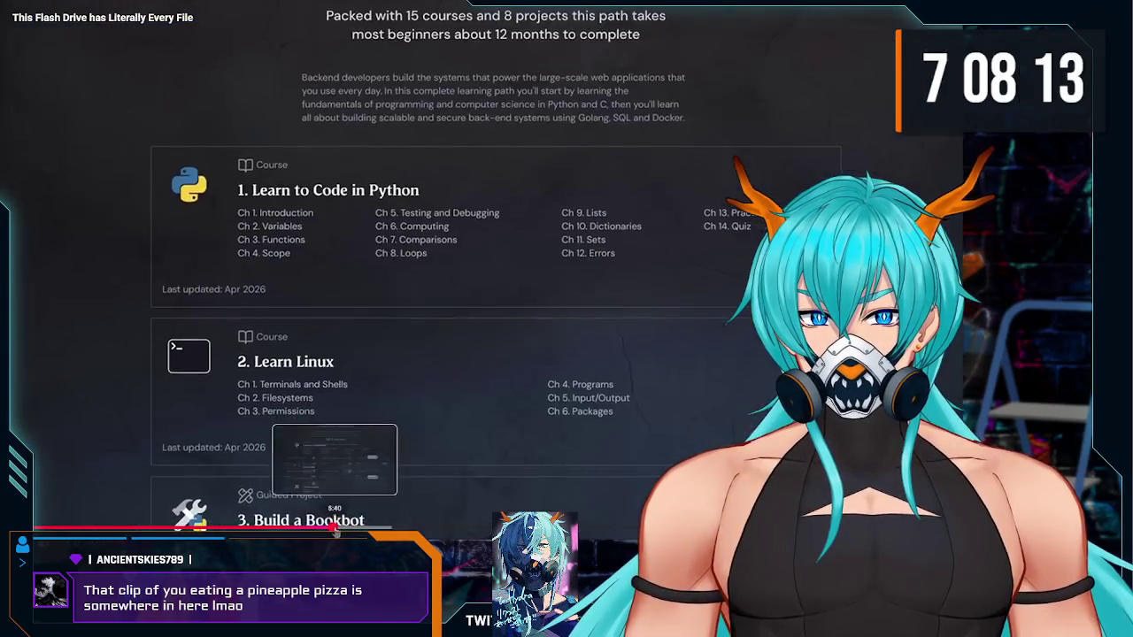
left_click(340, 529)
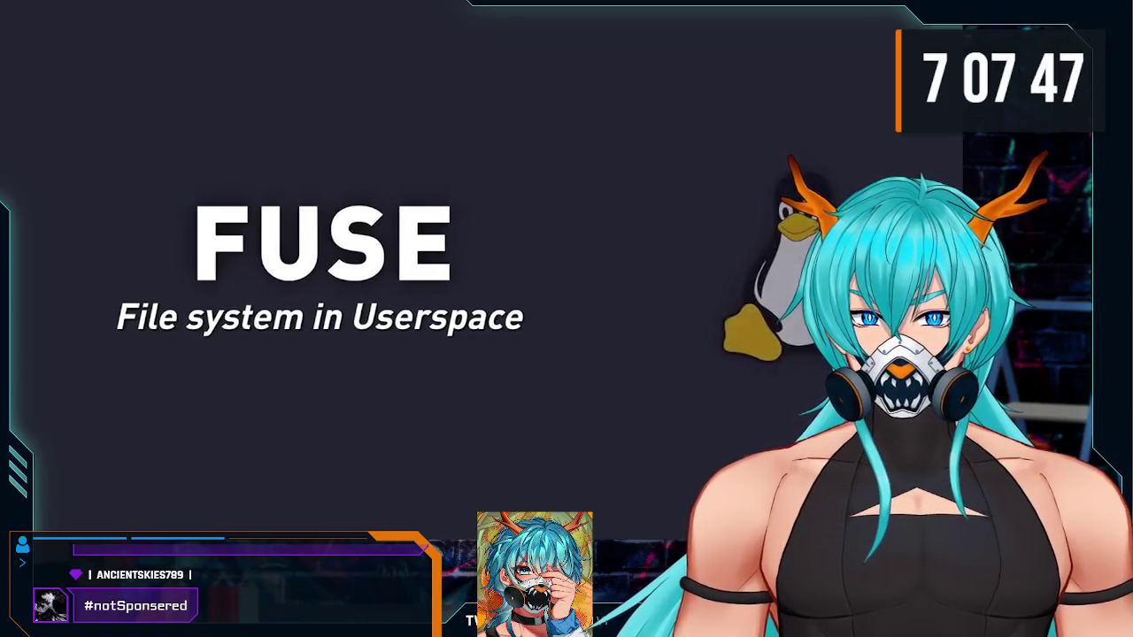
Step: Pause the video, then let it run on to the find-range.js code view
left_click(465, 275)
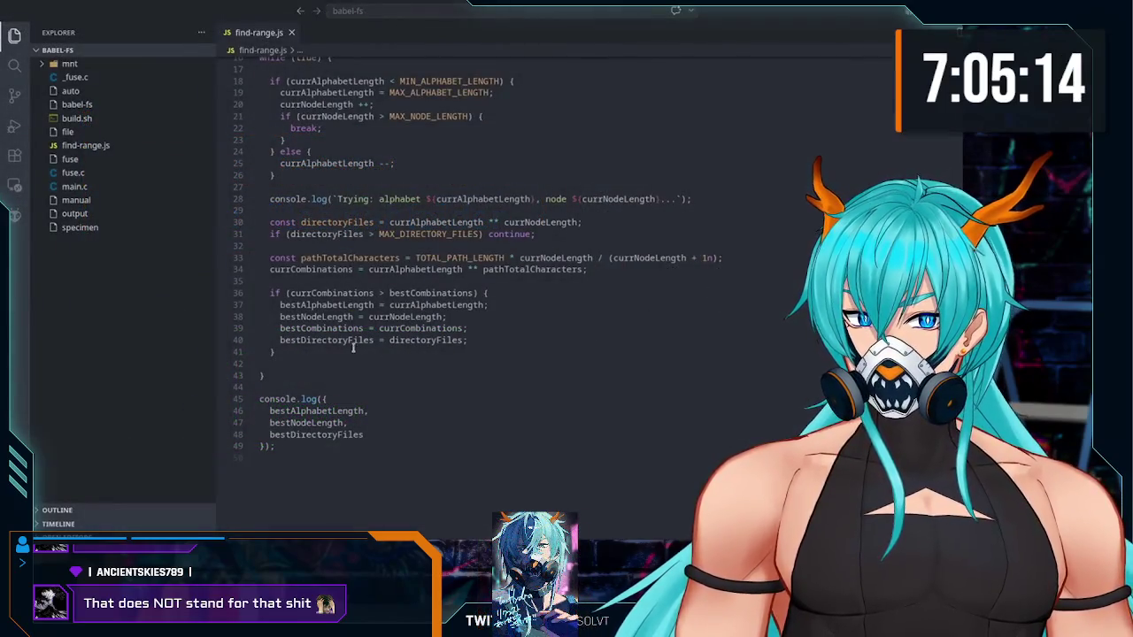
Step: Let the find-range code walkthrough play until the Thunar view of 5476 demo folders
left_click_drag(329, 350, 336, 232)
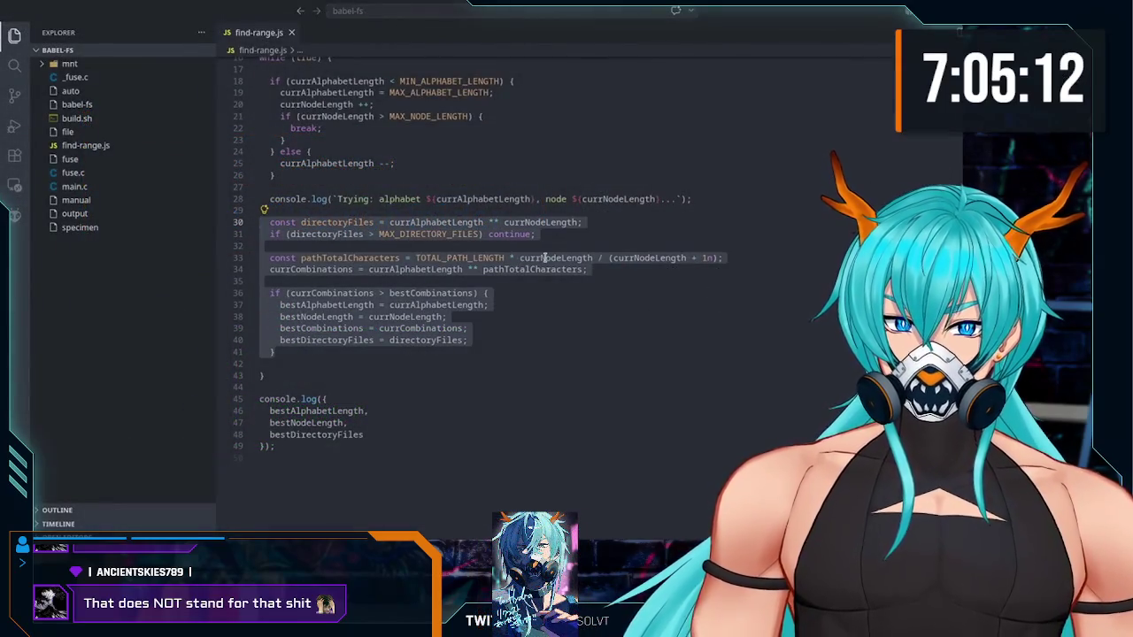
scroll(619, 241, "up", 5)
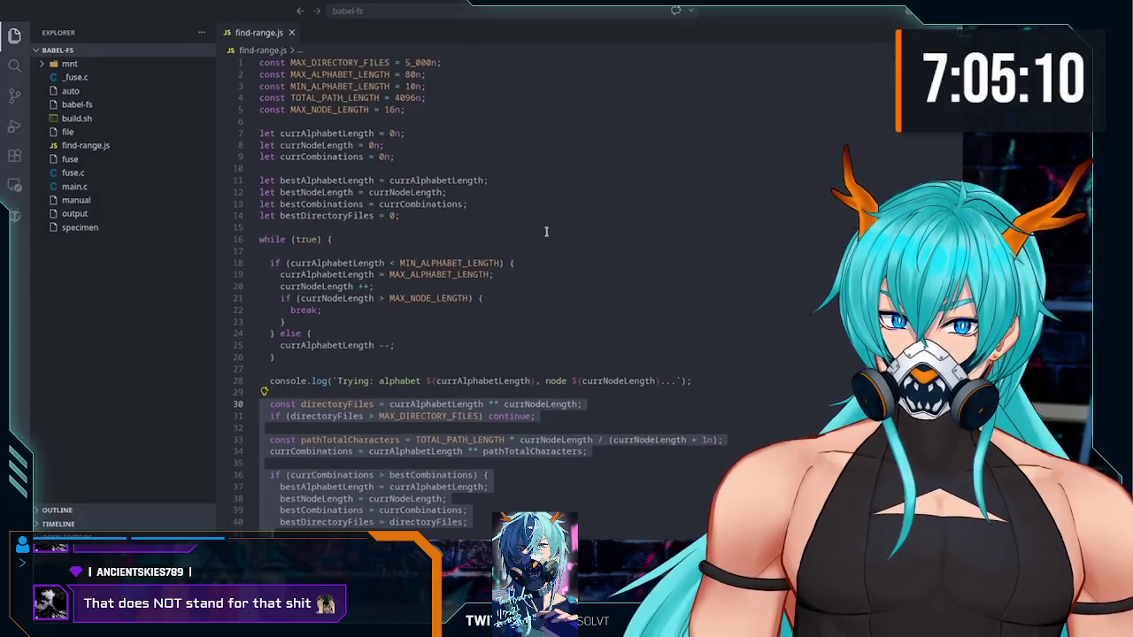
left_click(550, 232)
key("ctrl+grave")
type("bun run find-range.js")
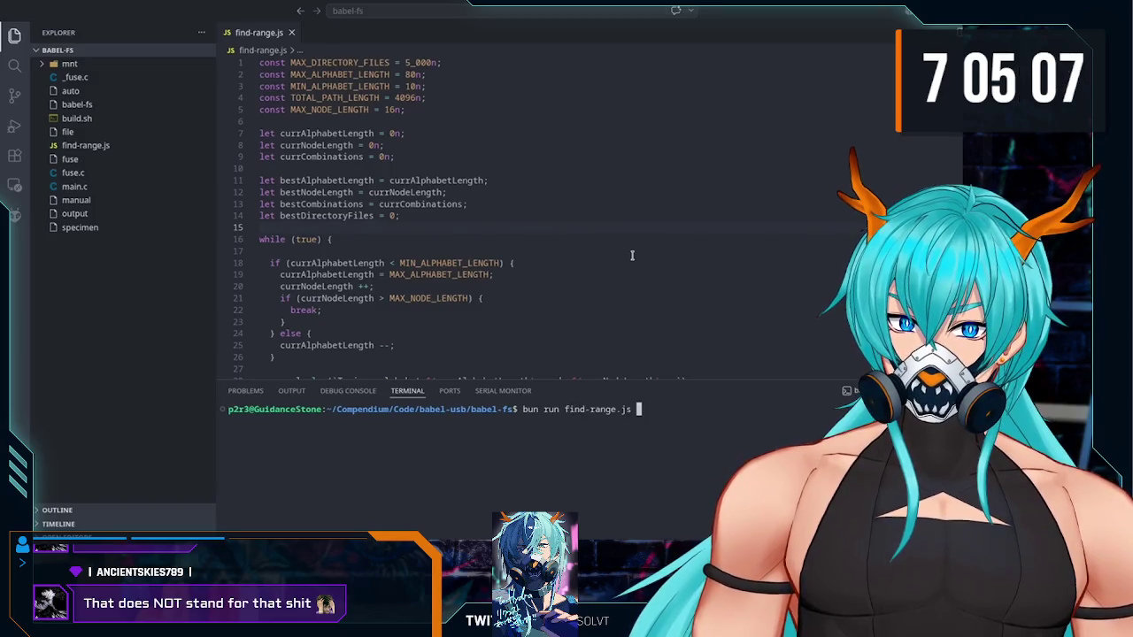
key("Return")
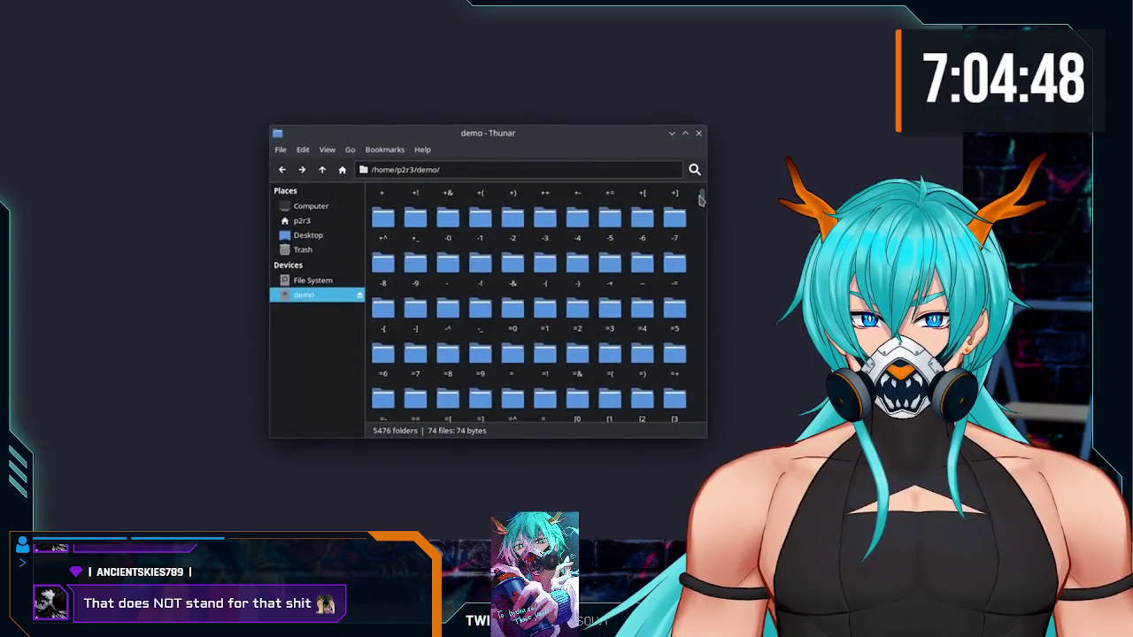
Step: Follow the Thunar demo into /home/p2r3/demo/fA/Tg/&a/, holding 5476 folders and 74 files
scroll(602, 297, "down", 20)
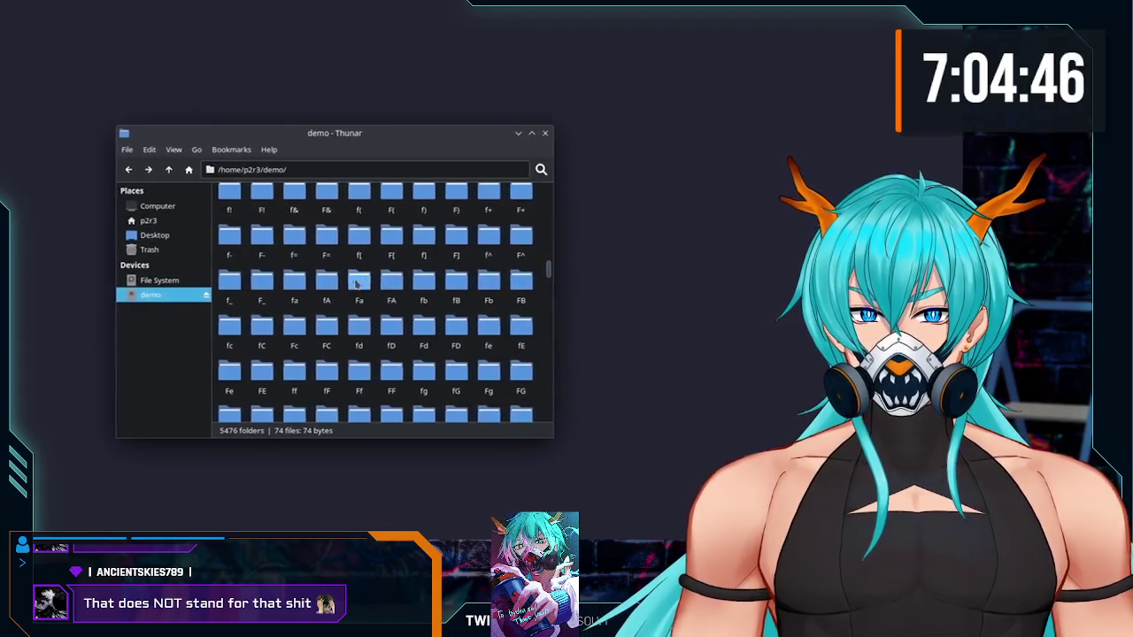
double_click(329, 284)
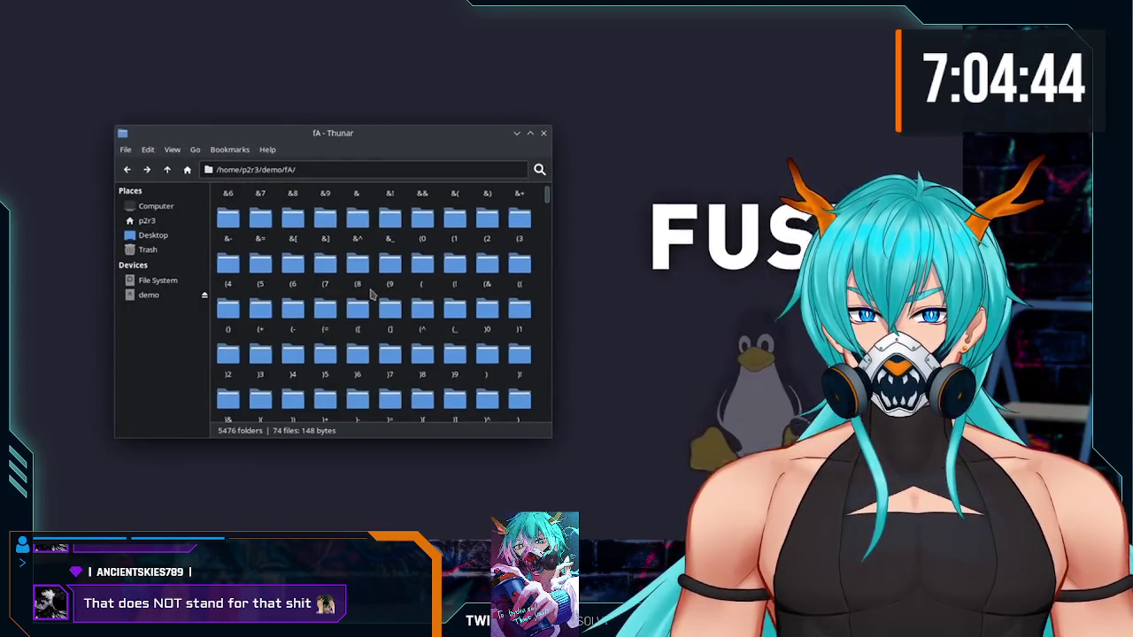
left_click_drag(546, 194, 543, 371)
scroll(526, 364, "down", 5)
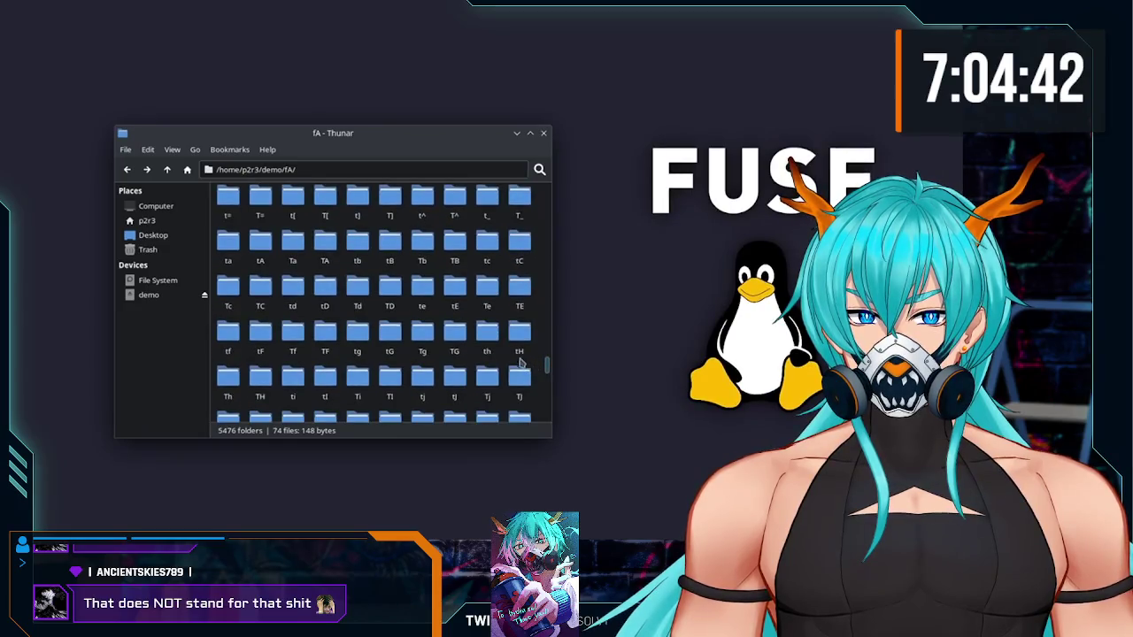
double_click(423, 336)
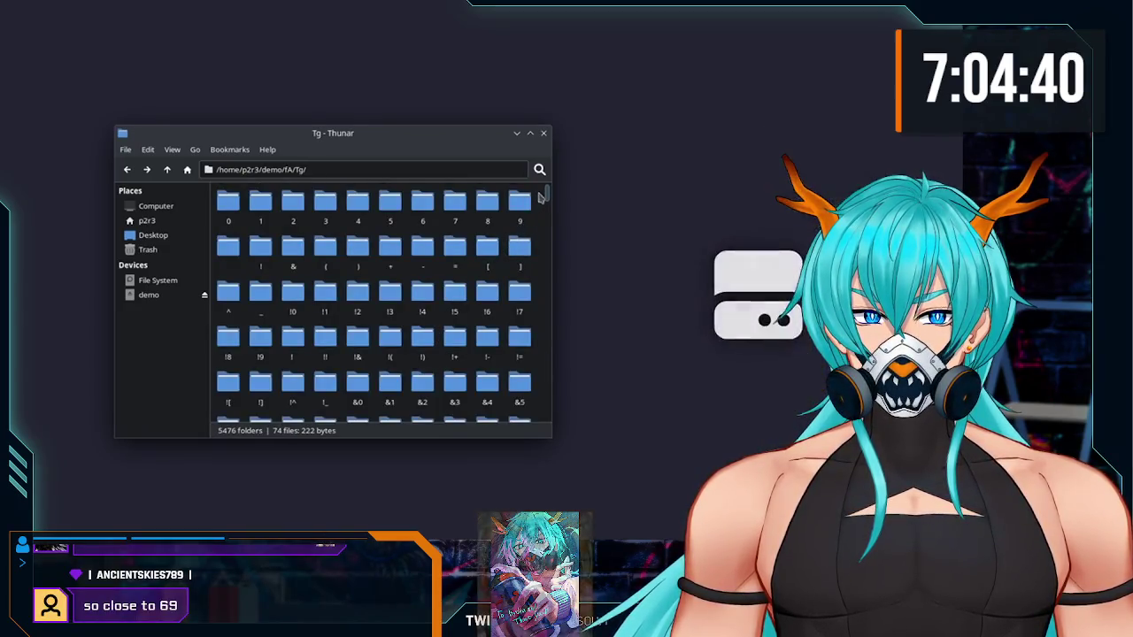
scroll(542, 234, "up", 5)
double_click(481, 278)
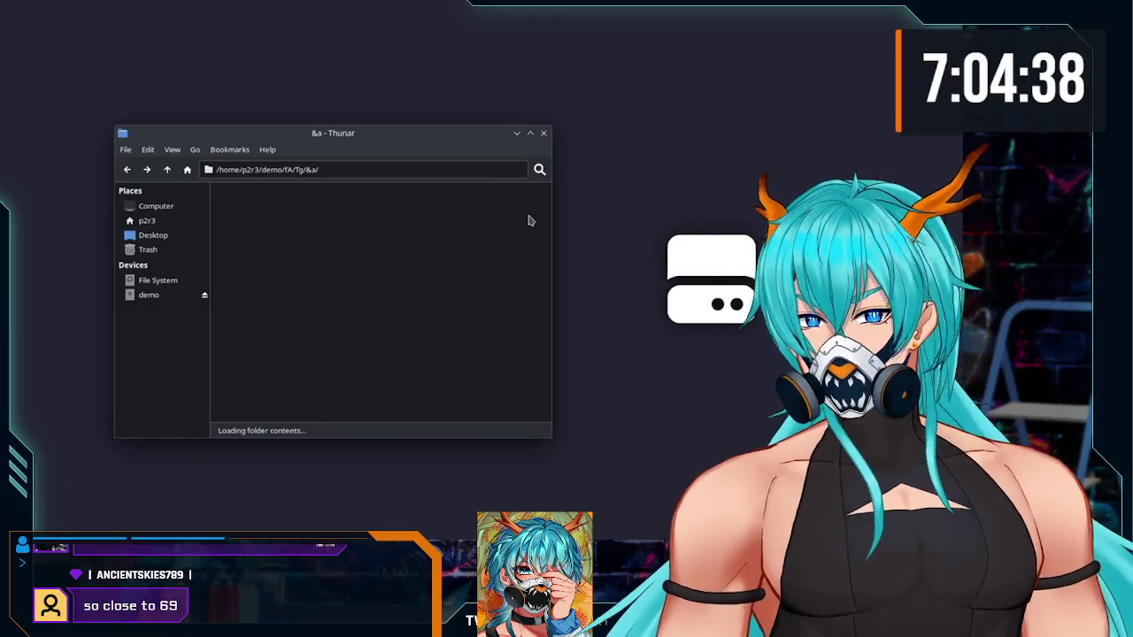
left_click_drag(547, 198, 542, 299)
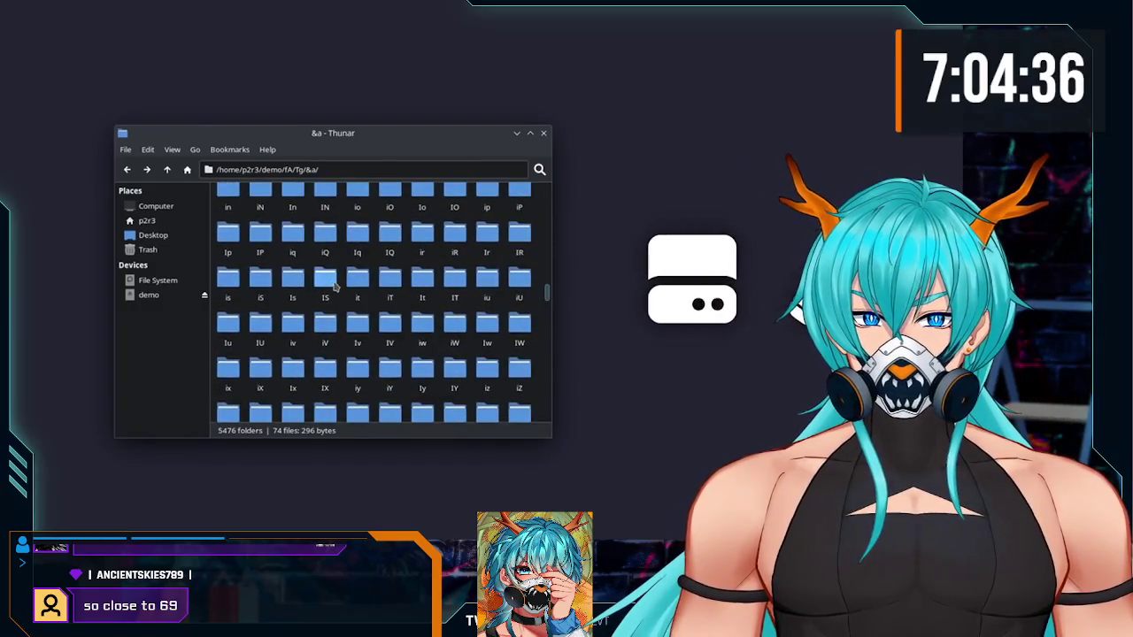
double_click(328, 279)
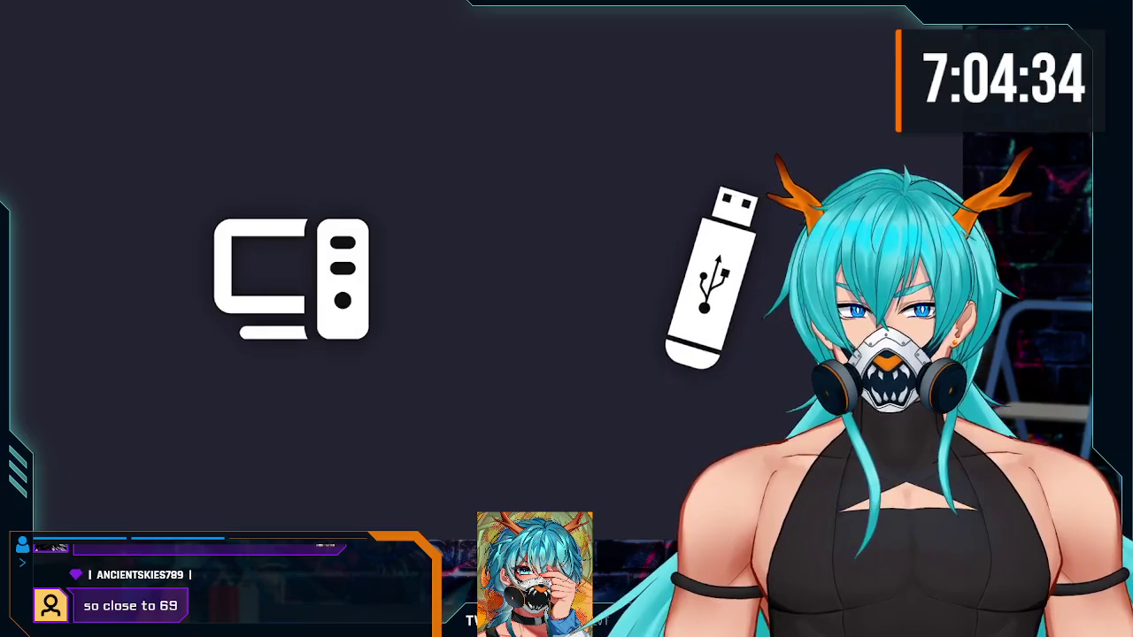
Step: Pause and resume playback up to the iPhone's dated camera folders, then open 202606_
left_click(499, 290)
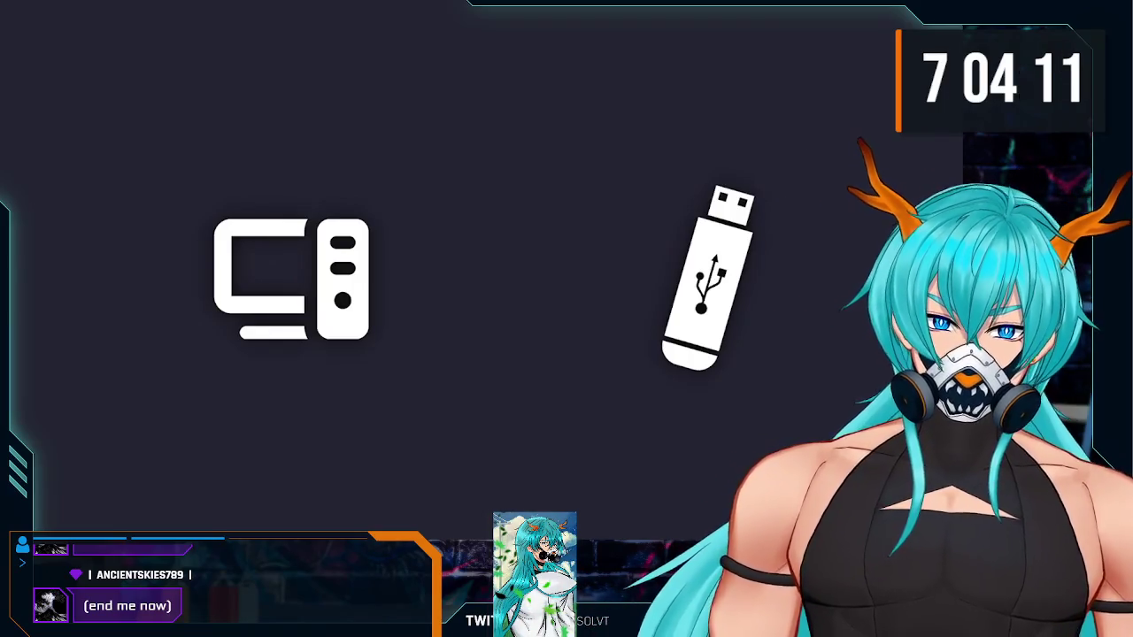
left_click(499, 287)
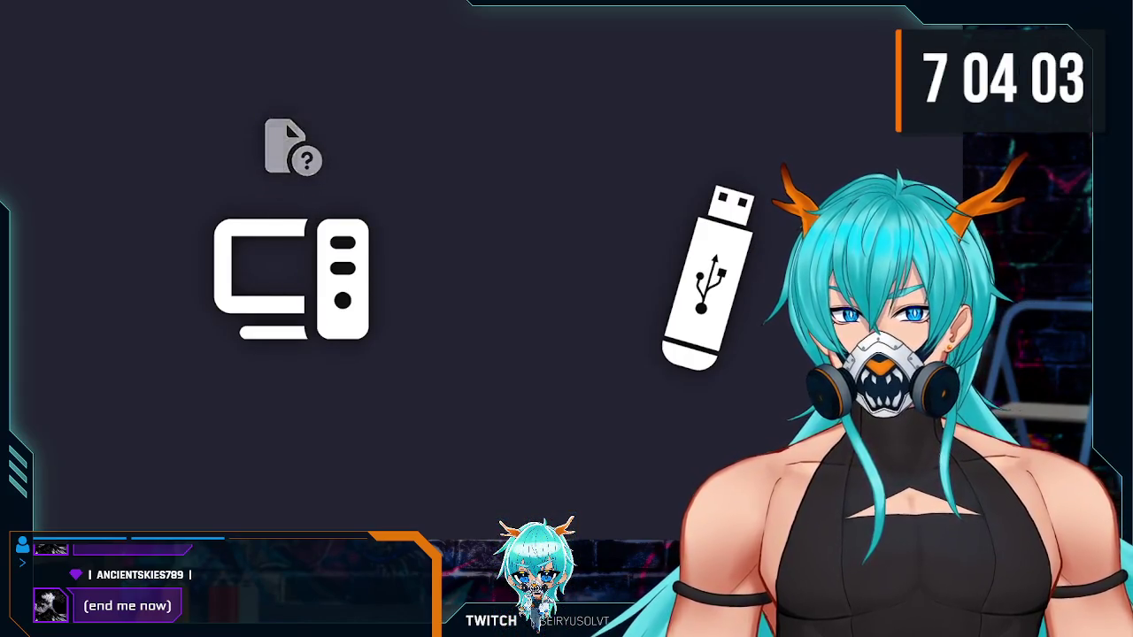
left_click(499, 288)
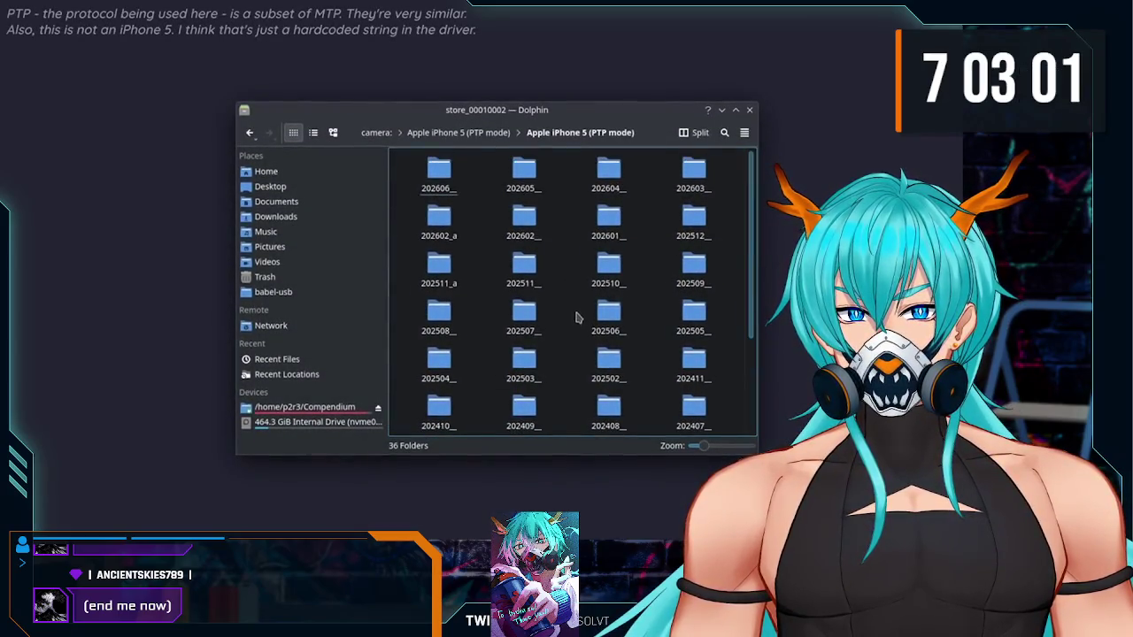
left_click(440, 188)
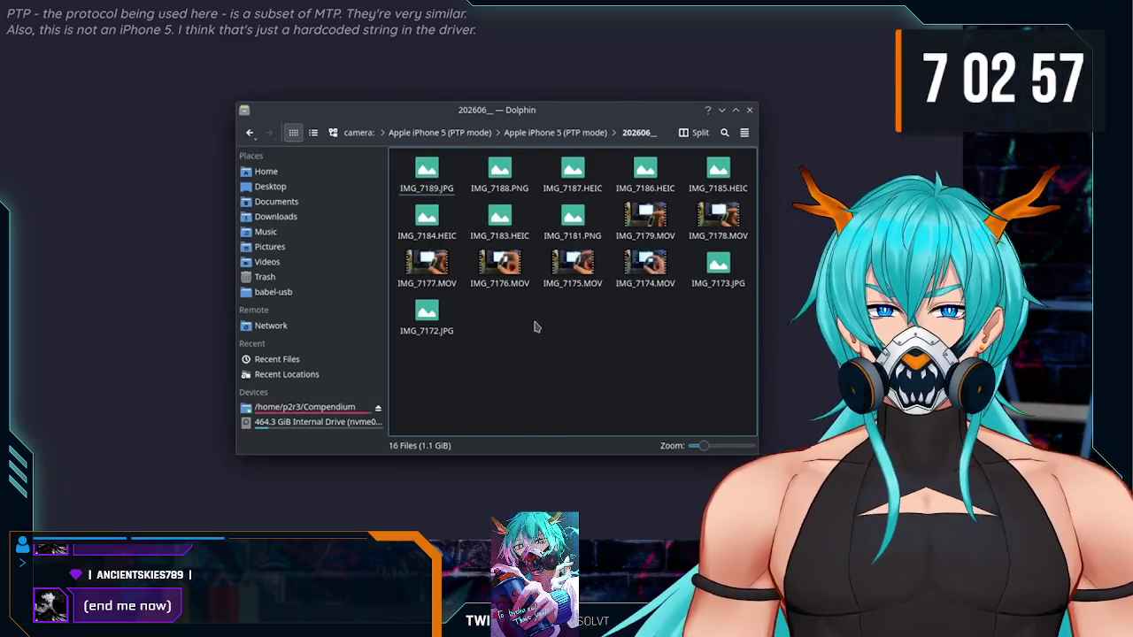
Step: Inspect IMG_7177.MOV's properties and permissions, then return to the phone's folder list
right_click(430, 259)
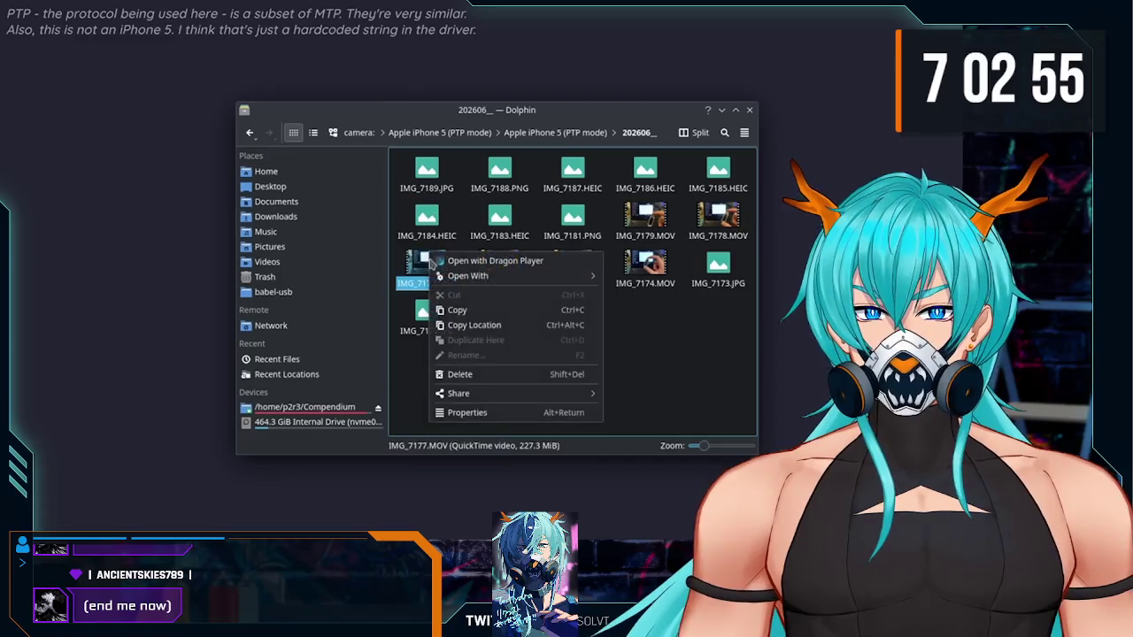
left_click(519, 413)
left_click_drag(484, 126, 525, 142)
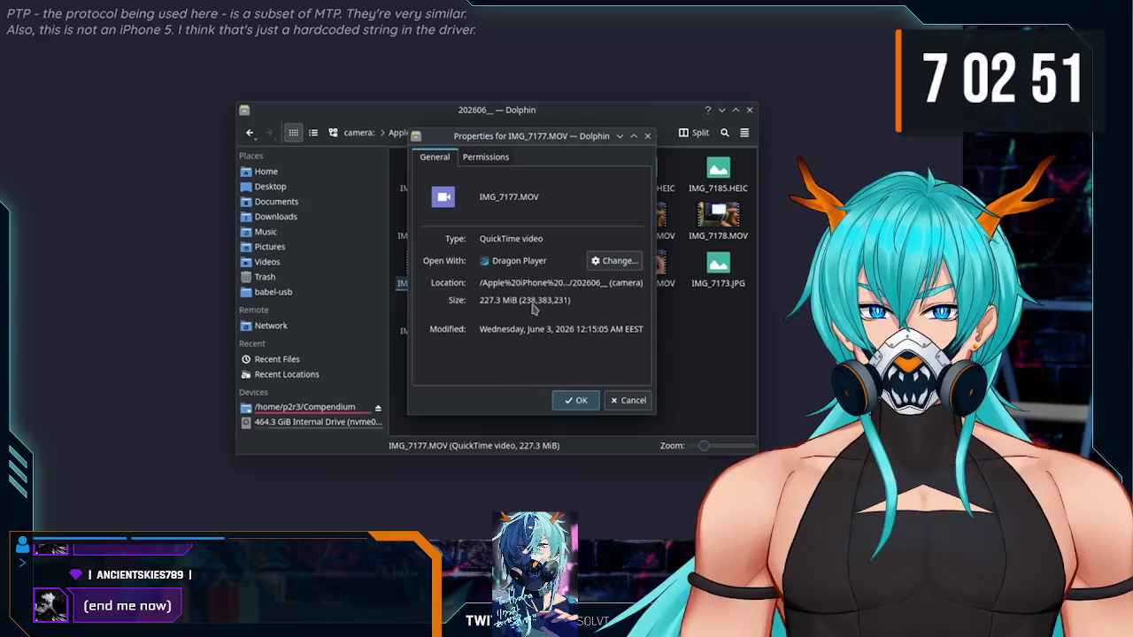
left_click(486, 157)
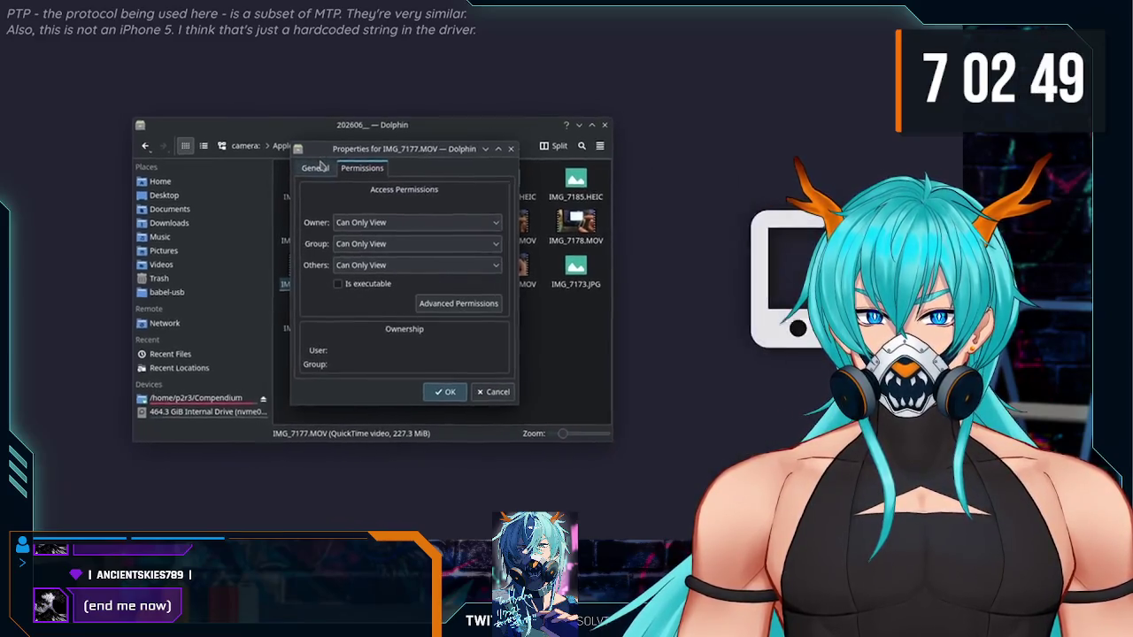
left_click(318, 170)
left_click(433, 391)
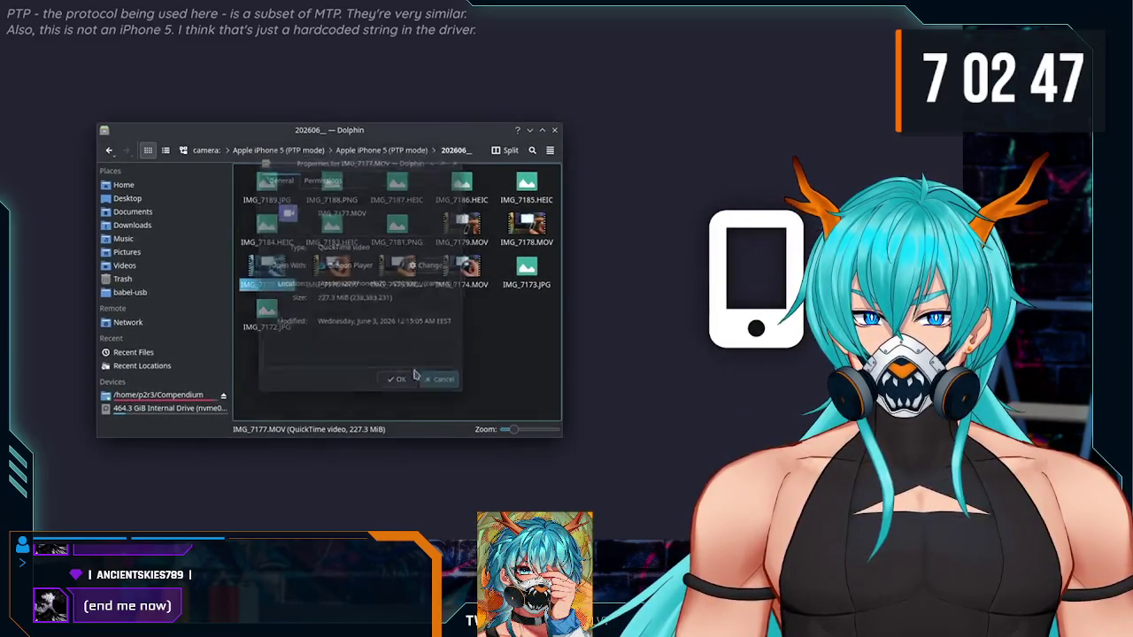
key("alt+Left")
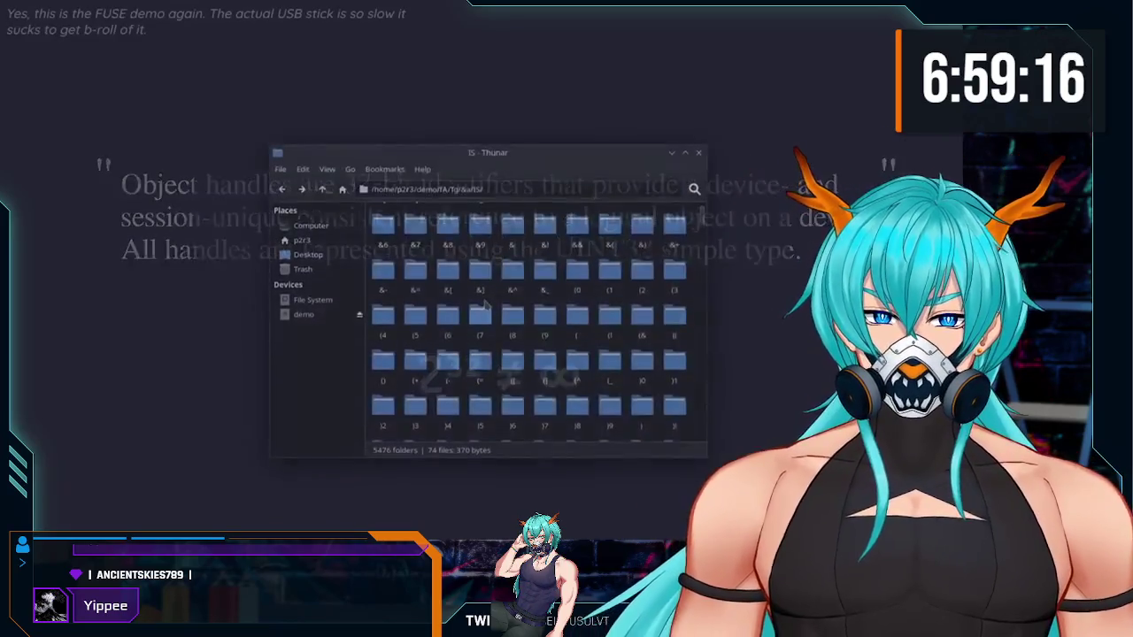
Step: Drill through _1 and the ab/cd/ef path into the SG demo folder
scroll(486, 301, "down", 2)
double_click(487, 327)
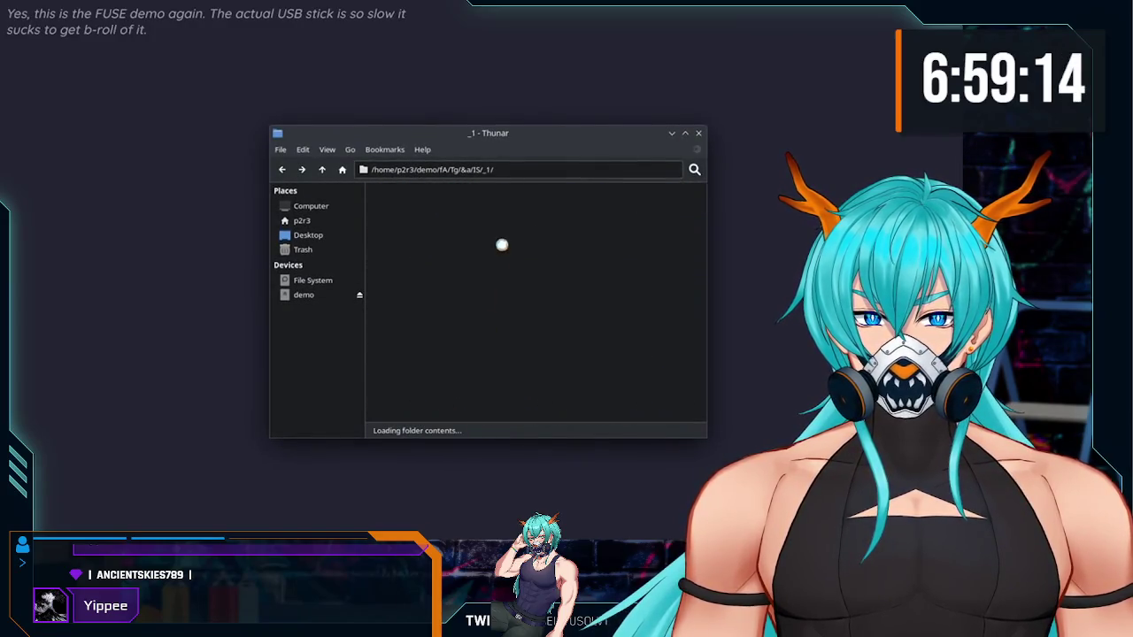
type("ab")
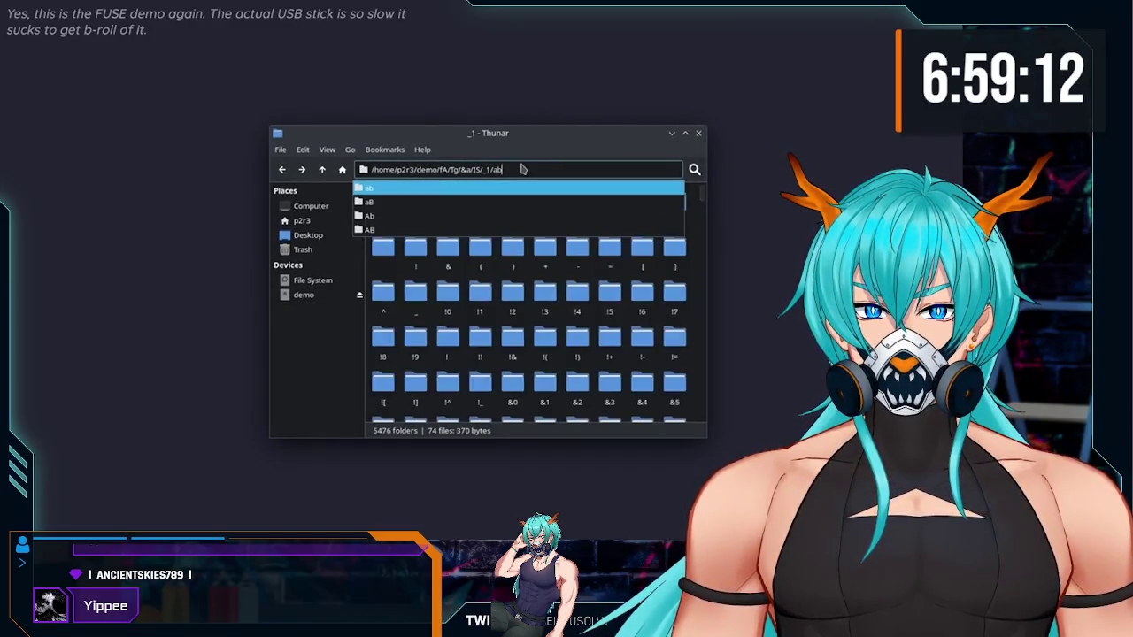
type("/cd/ef")
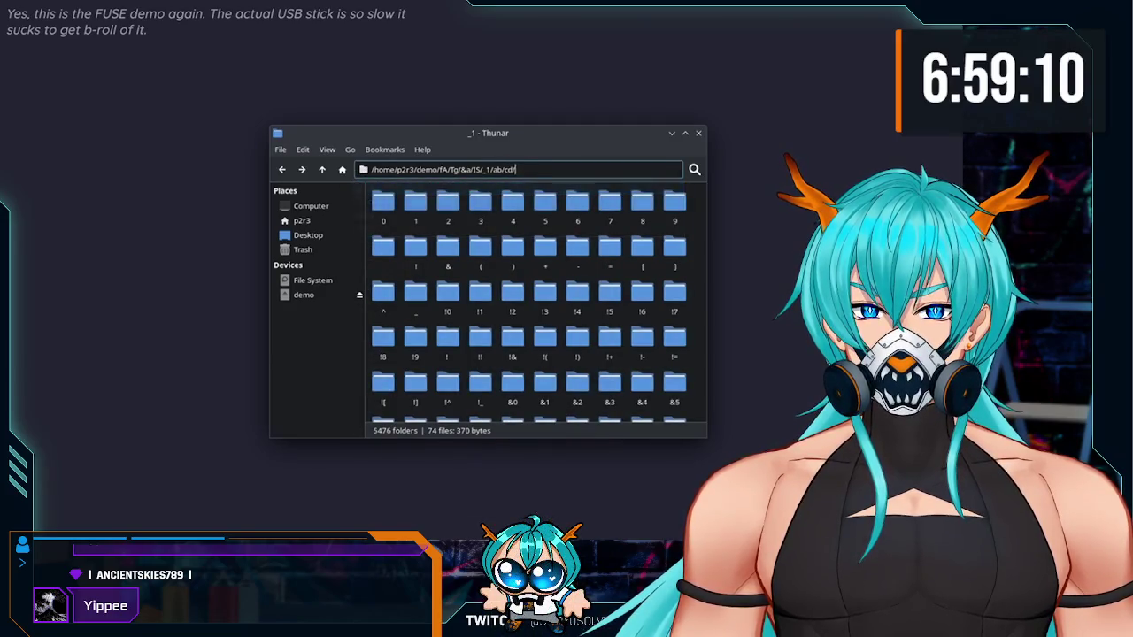
key("Return")
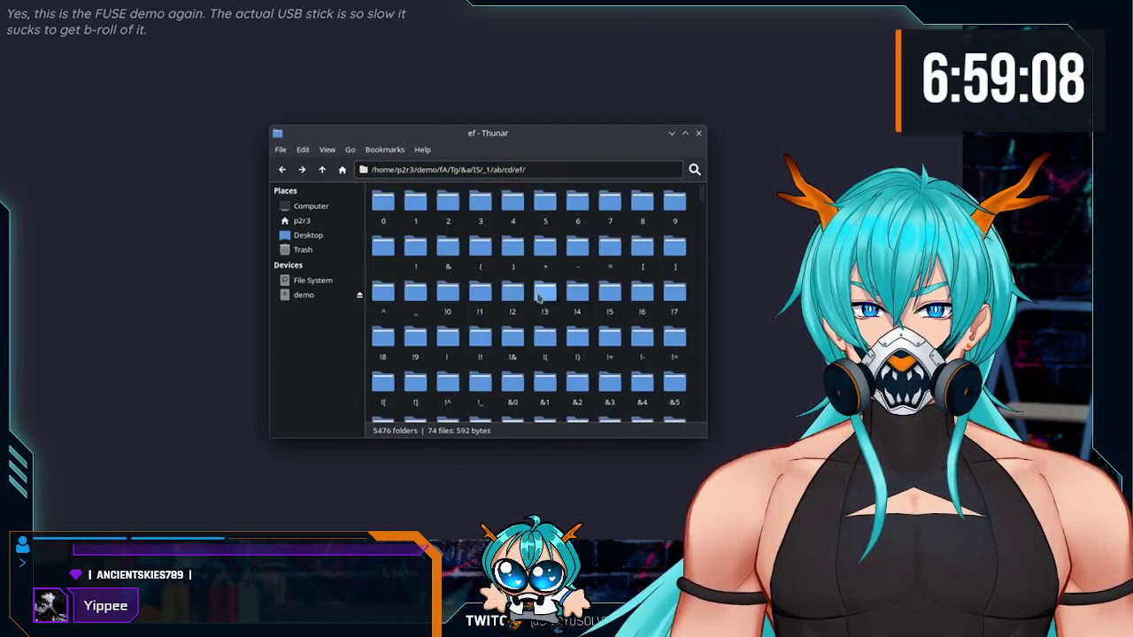
scroll(538, 297, "down", 2)
left_click_drag(702, 196, 702, 359)
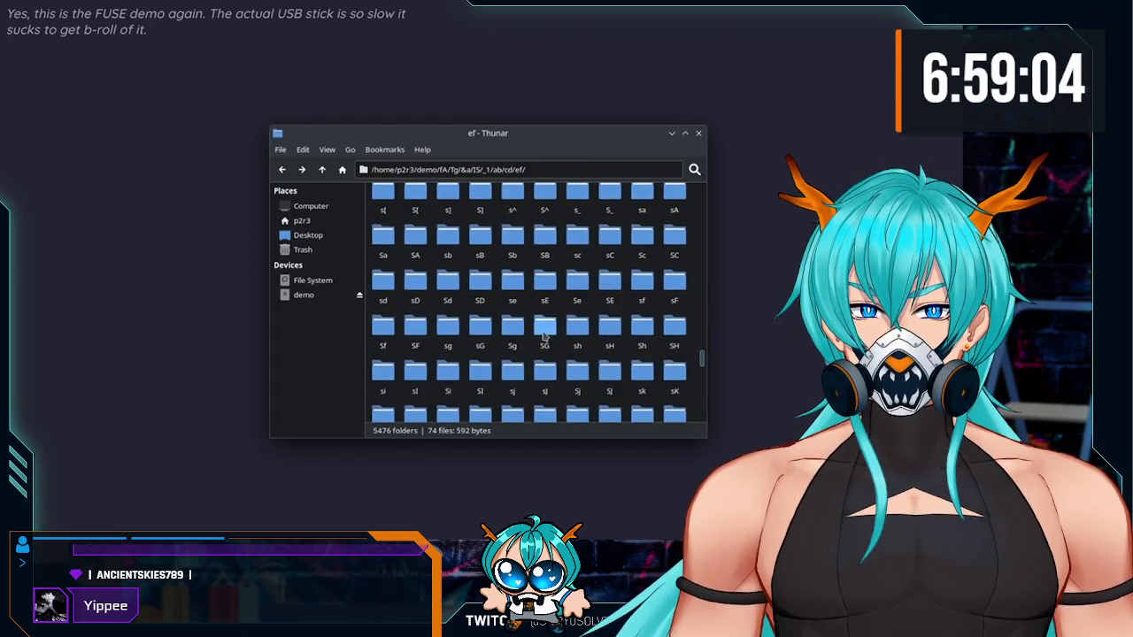
double_click(544, 329)
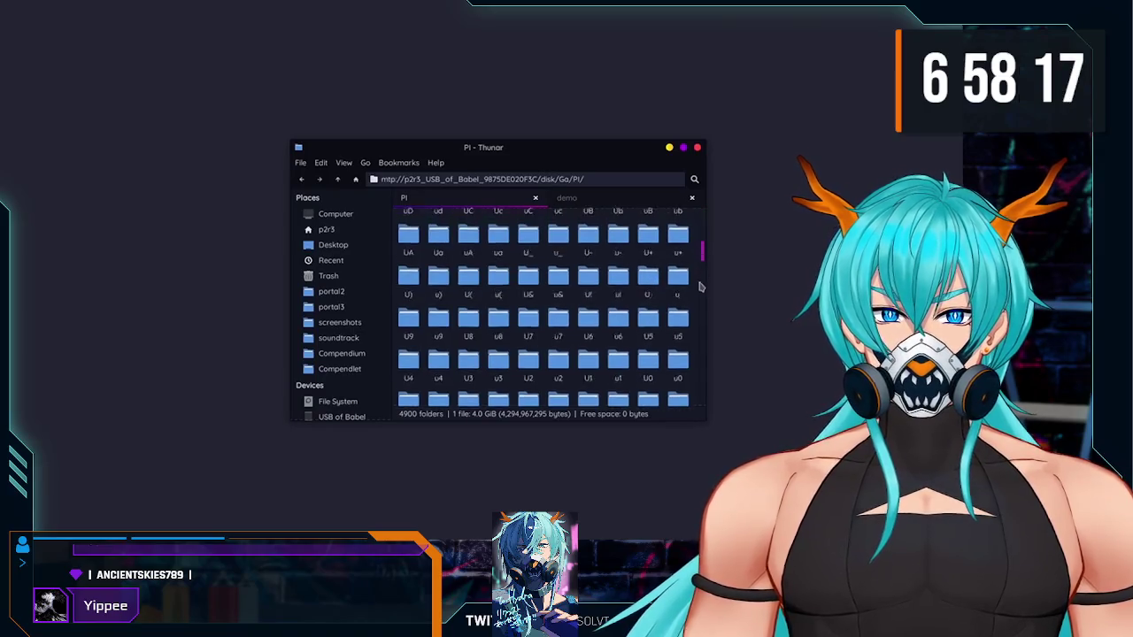
Step: Move the file into the demo folder, open it, then browse mnt folders 1, 5 and 9
mouse_move(470, 300)
left_mouse_down()
mouse_move(596, 202)
mouse_move(536, 265)
left_mouse_up()
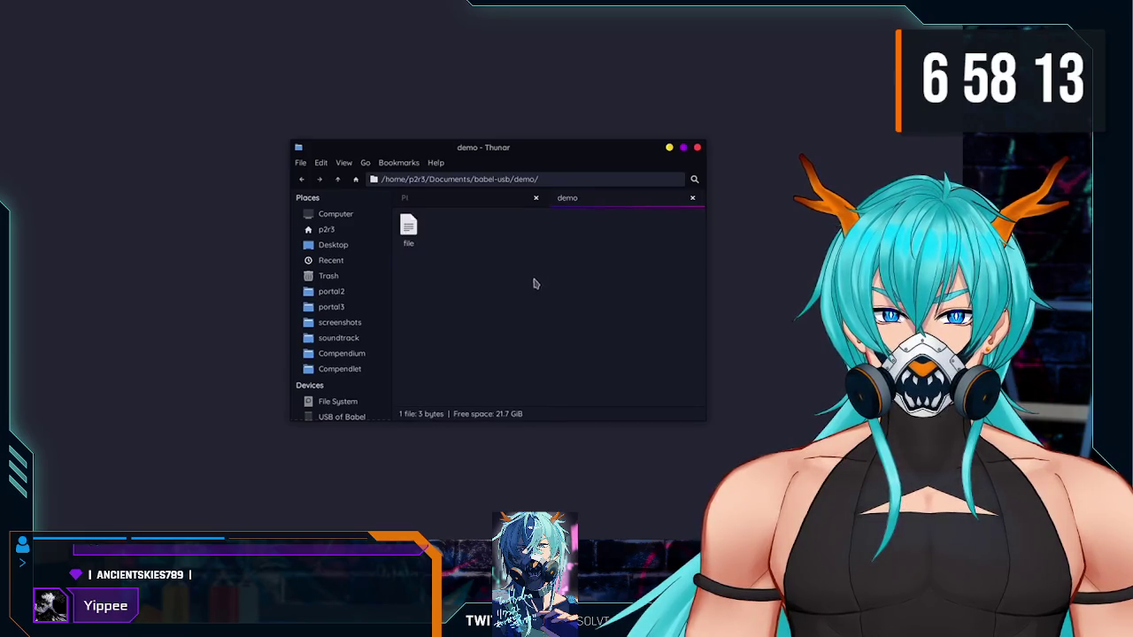
double_click(408, 237)
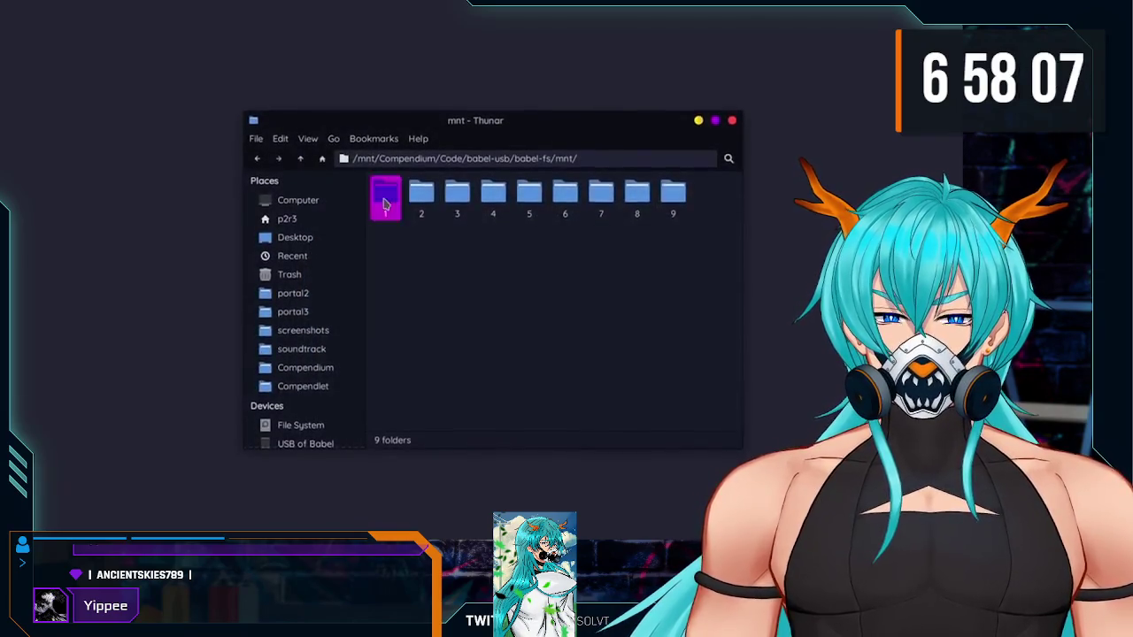
double_click(384, 200)
left_click(301, 160)
double_click(528, 208)
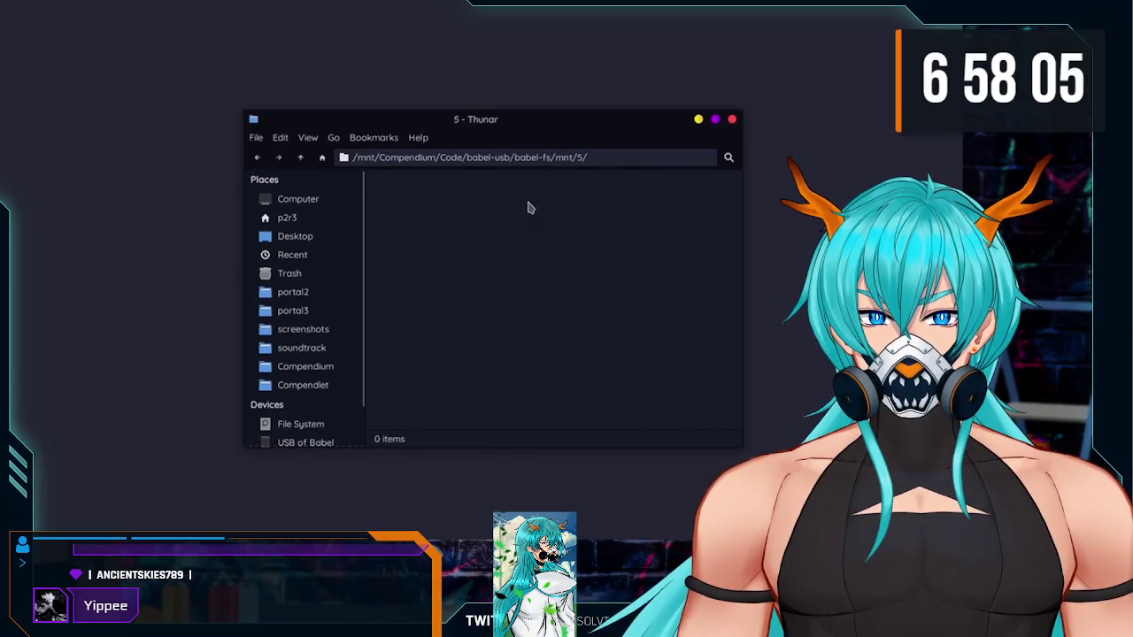
left_click(301, 158)
double_click(673, 194)
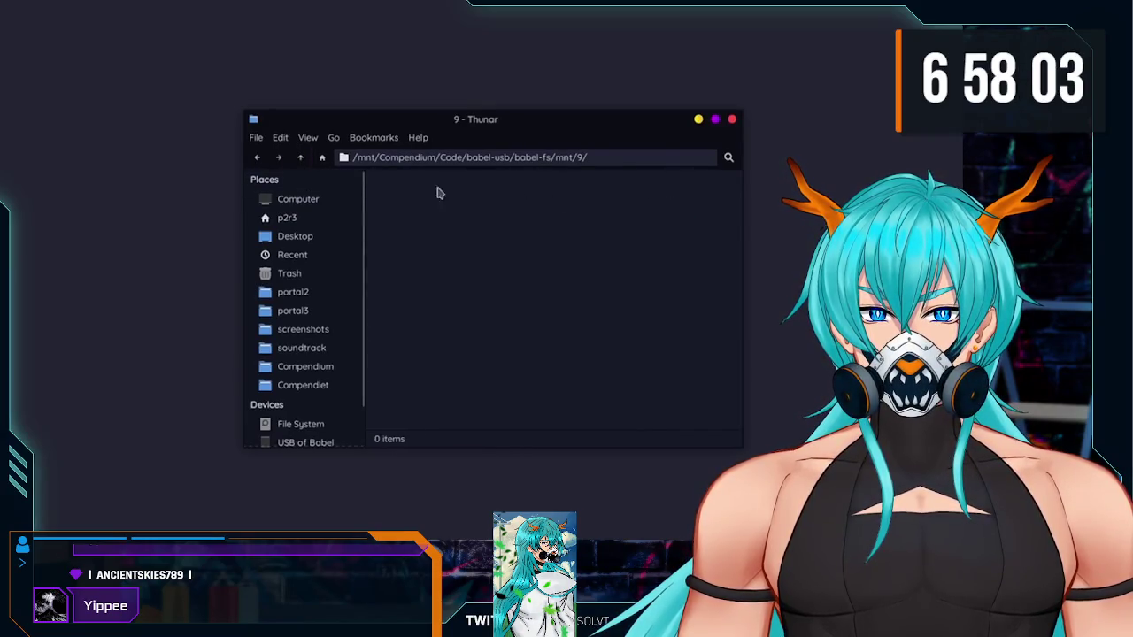
left_click(301, 158)
double_click(389, 196)
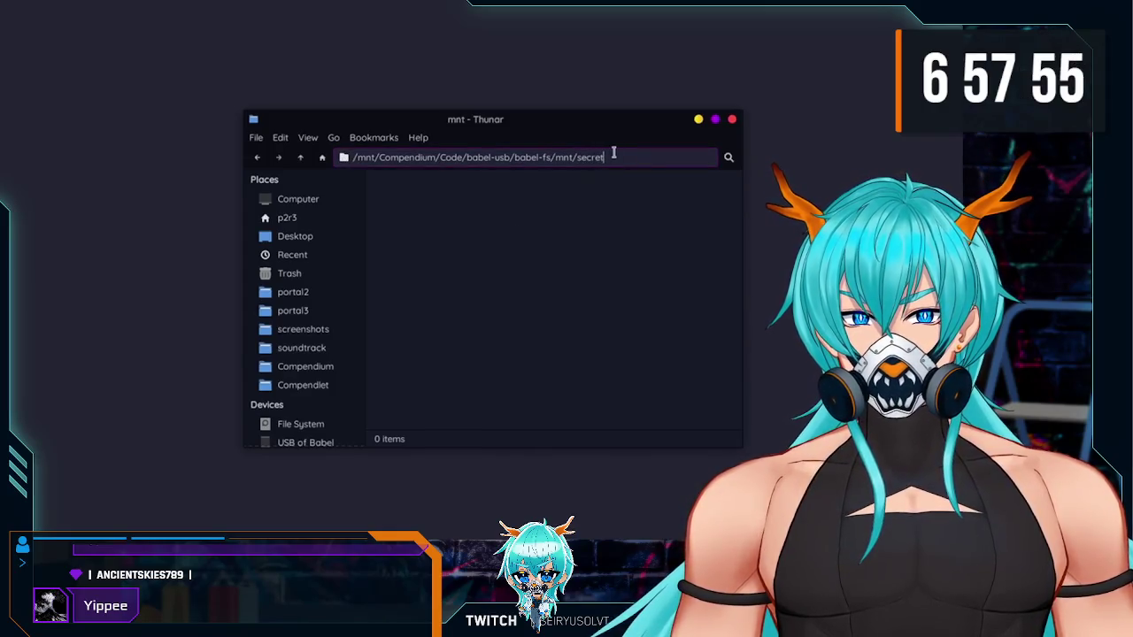
Step: Open /mnt/secret, then pause at 16:28 and exit fullscreen to the windowed page
key("Return")
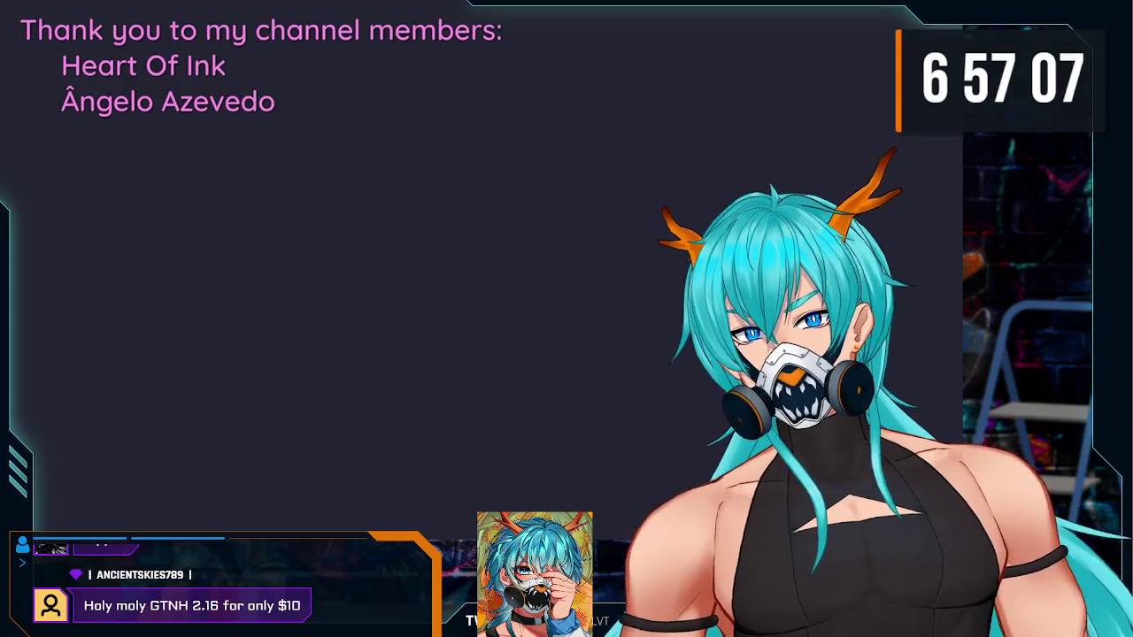
left_click(742, 413)
key("Escape")
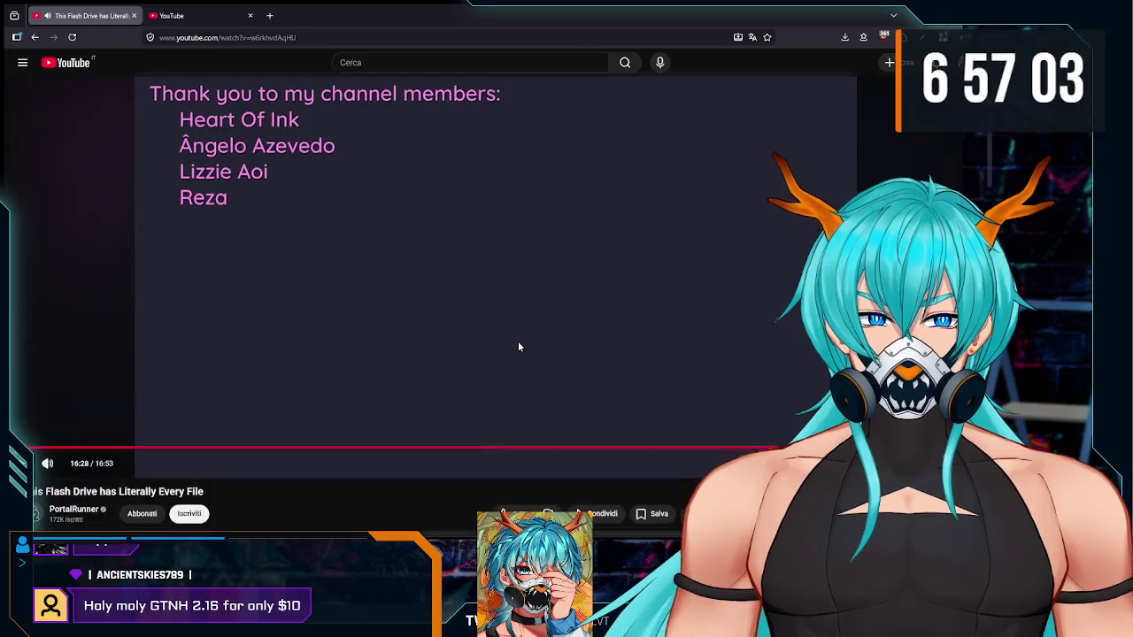
scroll(518, 340, "down", 10)
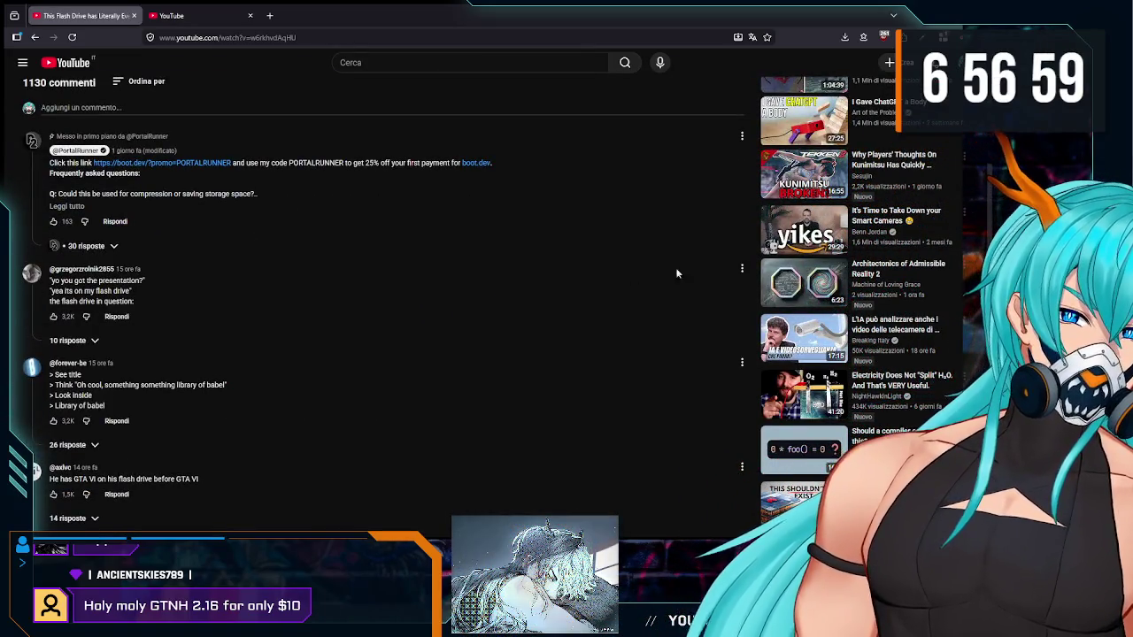
scroll(619, 301, "up", 2)
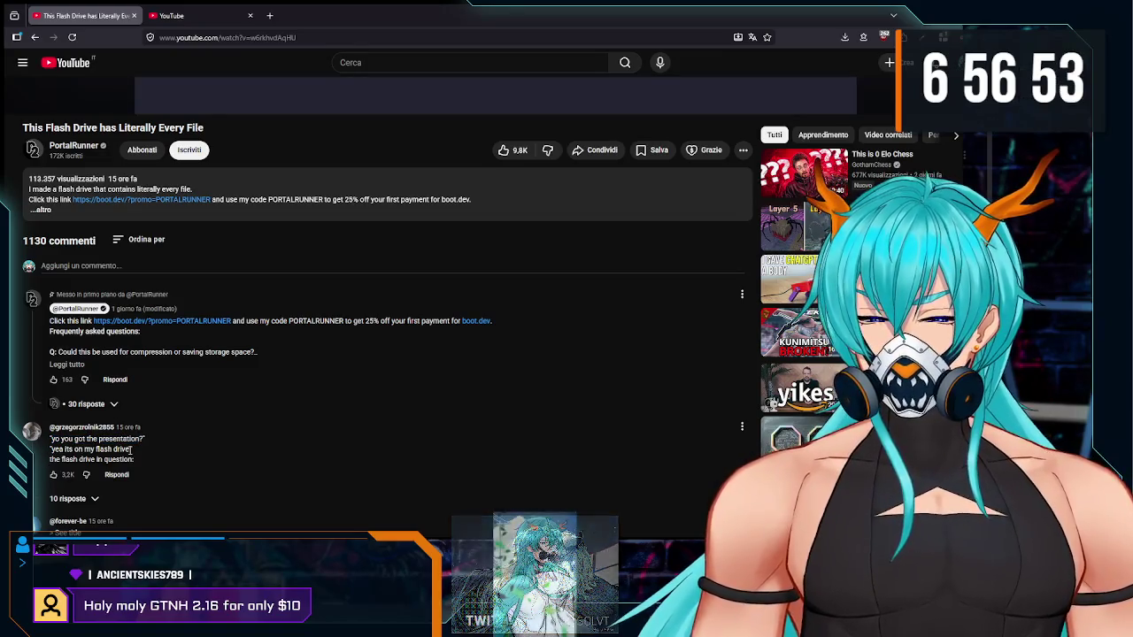
scroll(162, 436, "down", 3)
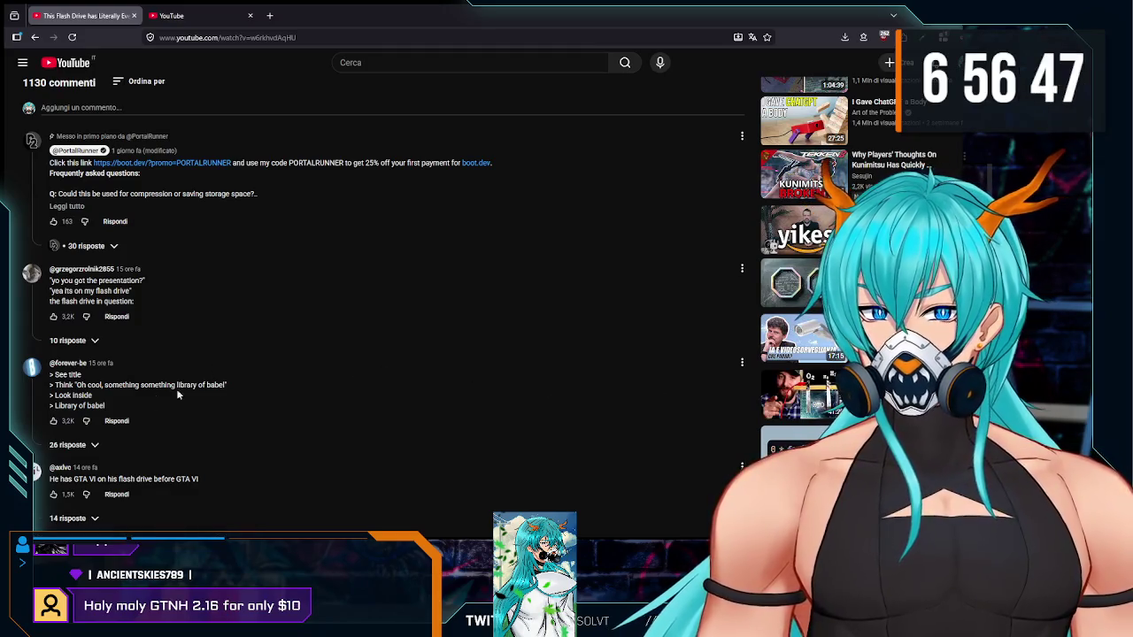
scroll(303, 426, "up", 4)
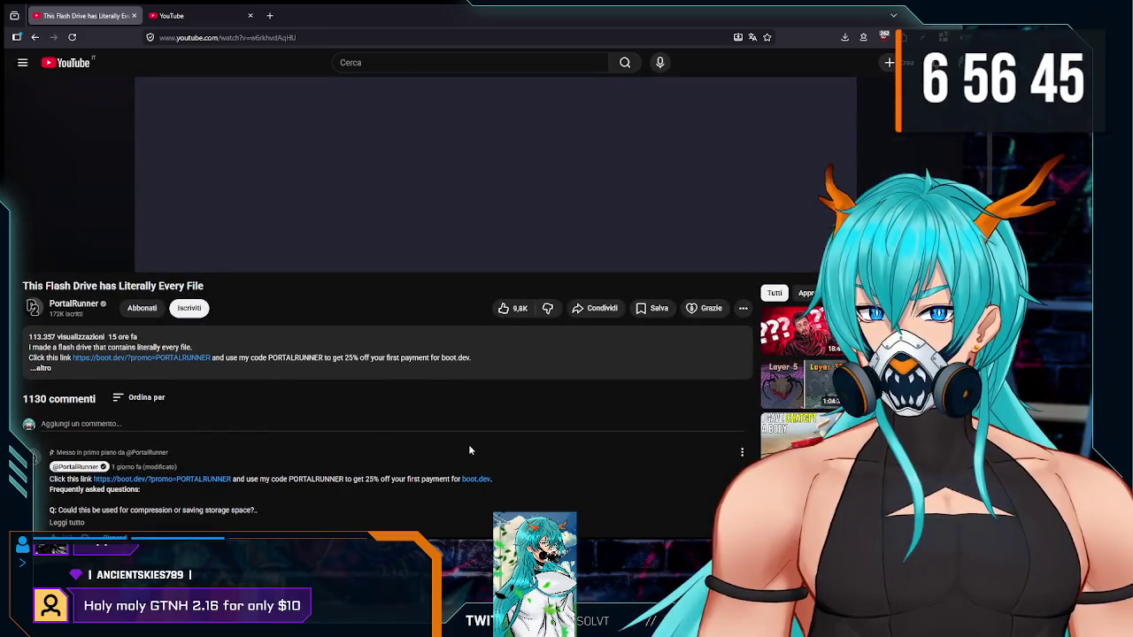
scroll(531, 434, "down", 4)
scroll(673, 416, "up", 6)
scroll(731, 409, "down", 4)
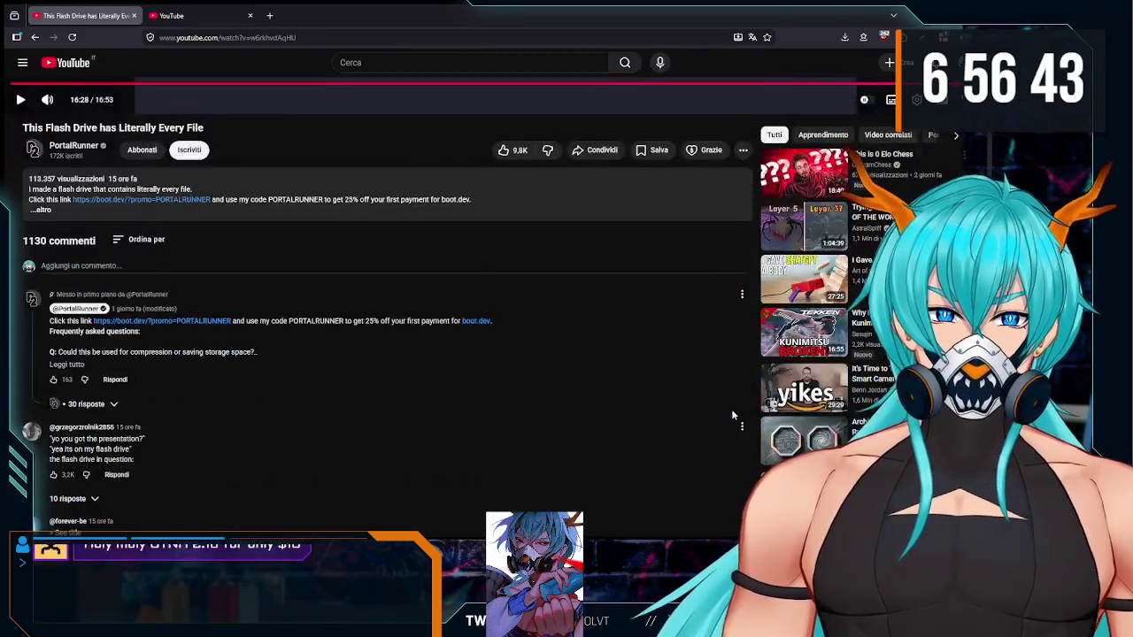
scroll(724, 347, "up", 2)
scroll(723, 347, "up", 2)
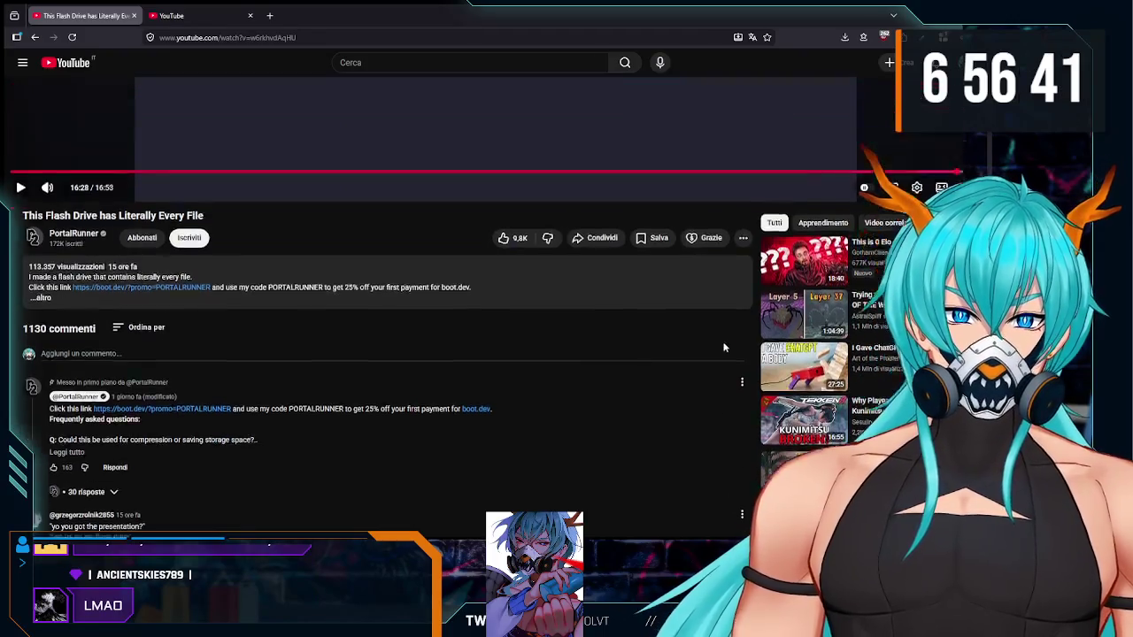
scroll(707, 347, "down", 4)
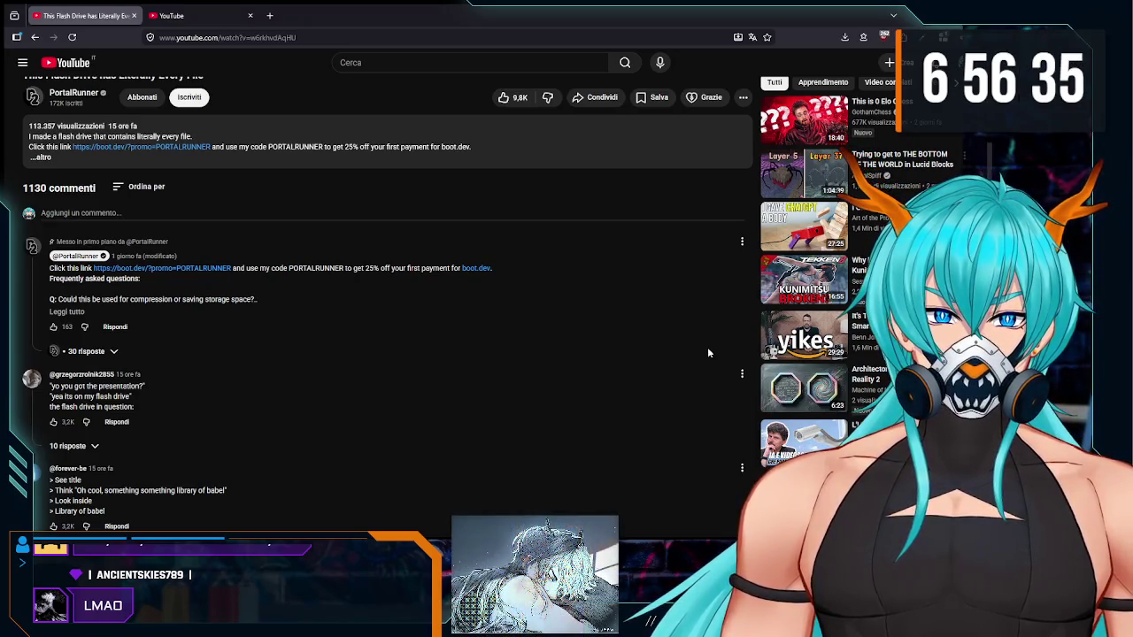
scroll(708, 353, "up", 5)
Step: Search YouTube for 'nick crowley' using the suggestion under the typed 'nick c'
left_click(393, 60)
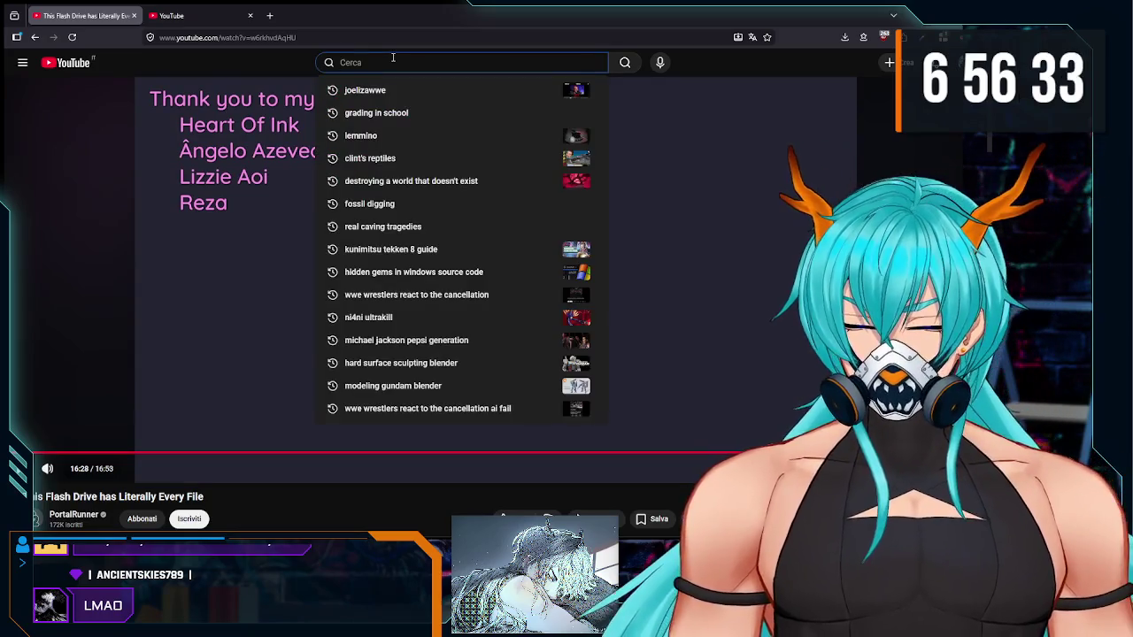
type("nick c")
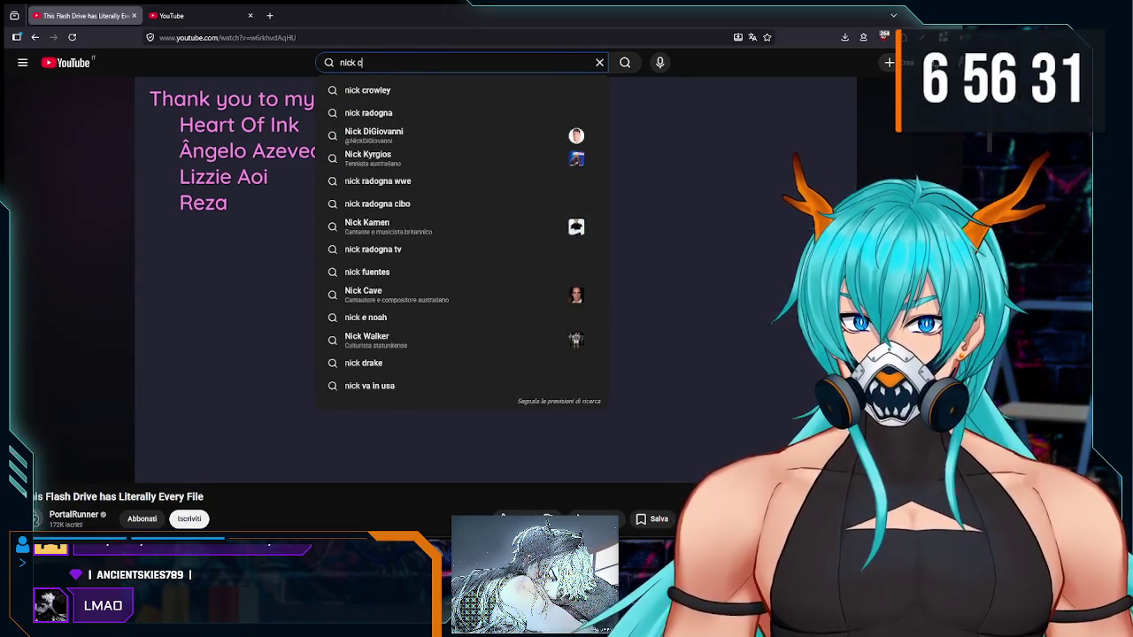
key("Down")
key("Return")
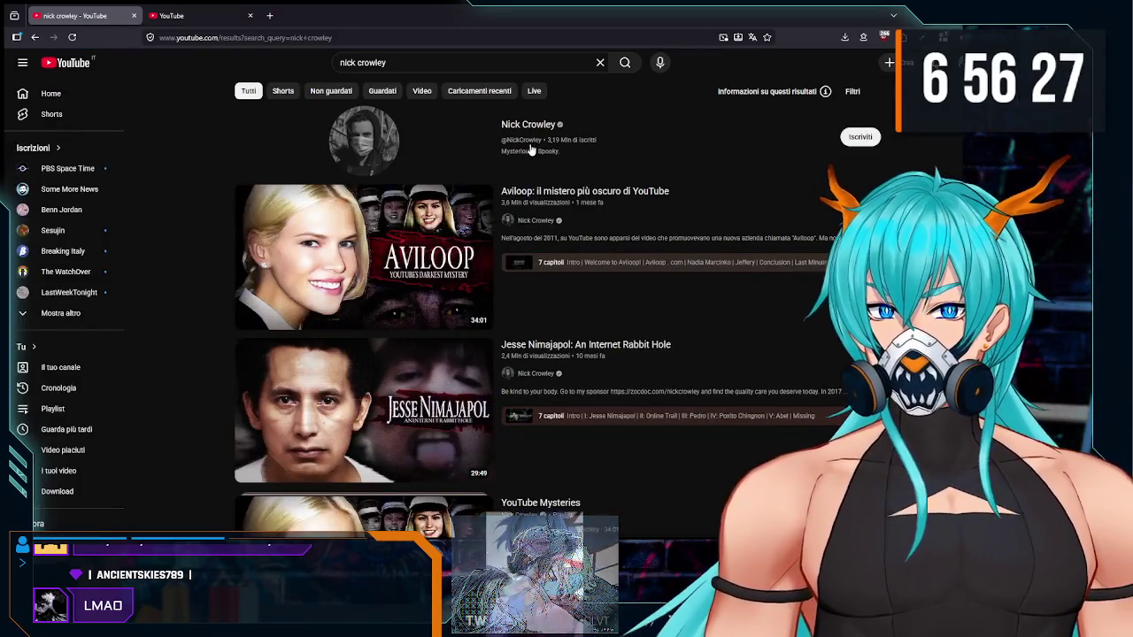
Step: Browse the Nick Crowley results and open 'Mr Swirl: The Internet's Most Disturbed User'
scroll(602, 186, "down", 3)
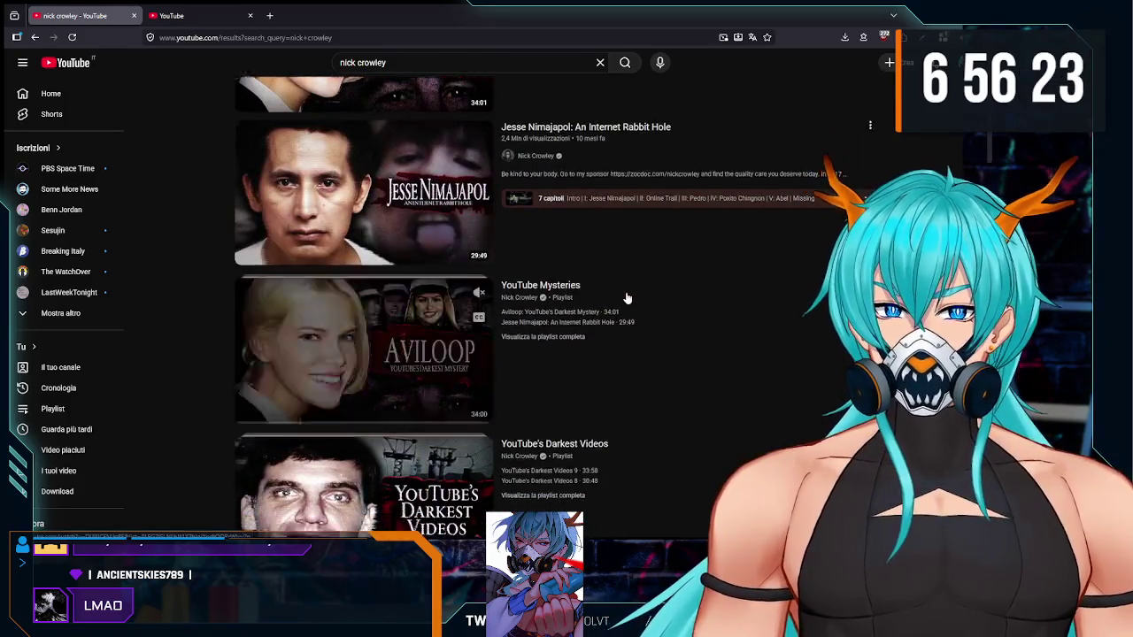
scroll(627, 298, "down", 3)
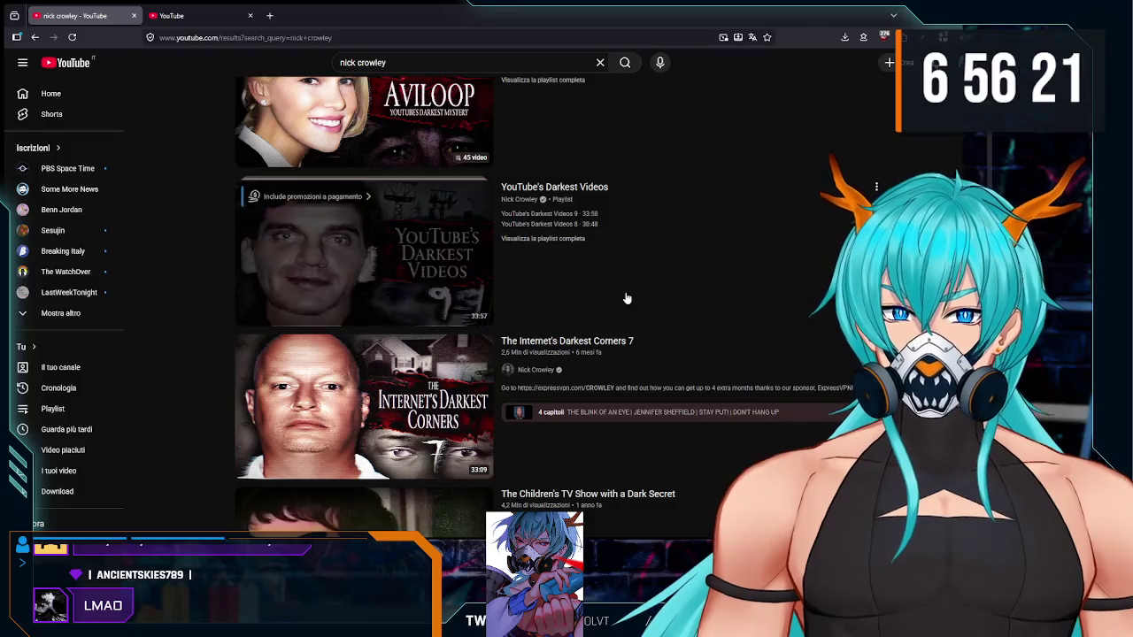
scroll(627, 298, "down", 5)
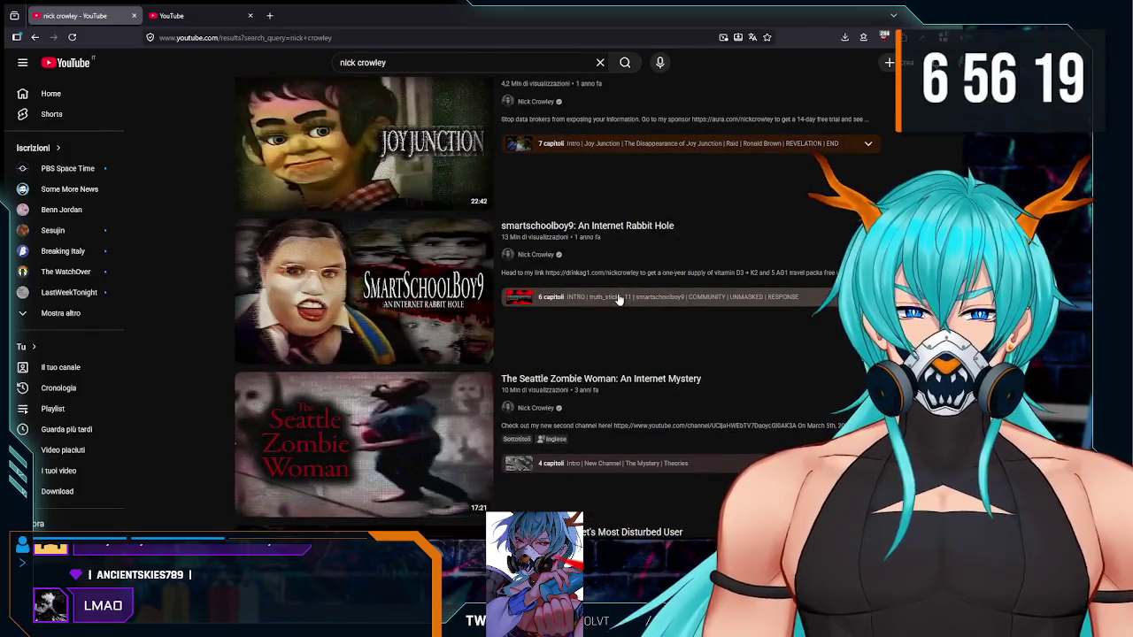
scroll(619, 299, "down", 2)
scroll(643, 333, "down", 2)
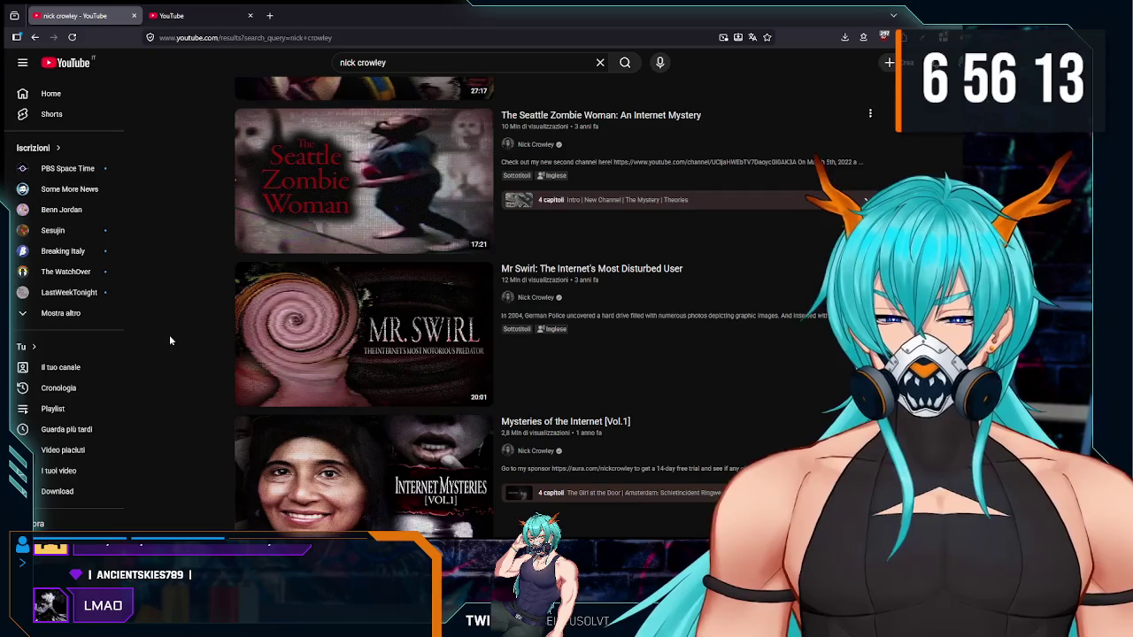
scroll(169, 335, "down", 1)
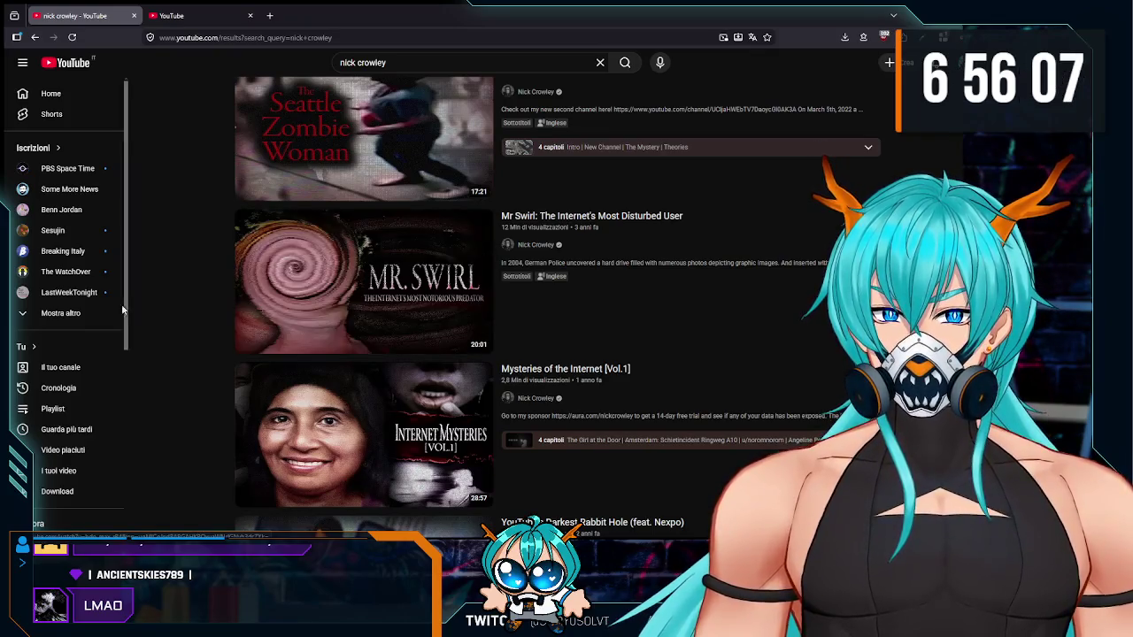
scroll(169, 322, "down", 3)
scroll(163, 324, "down", 4)
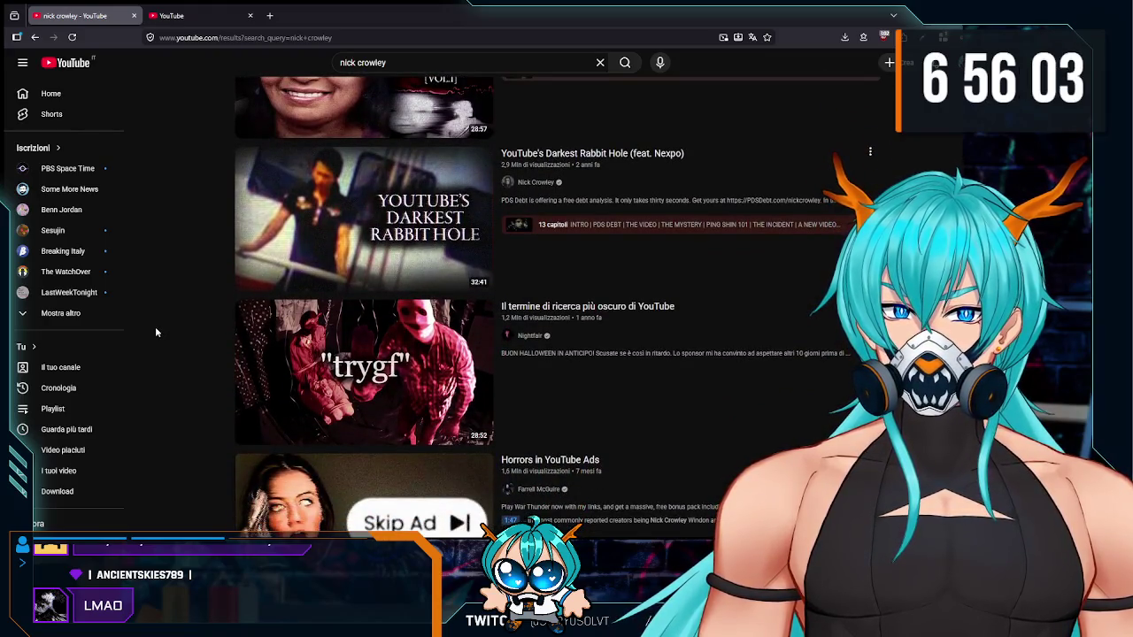
scroll(156, 332, "down", 4)
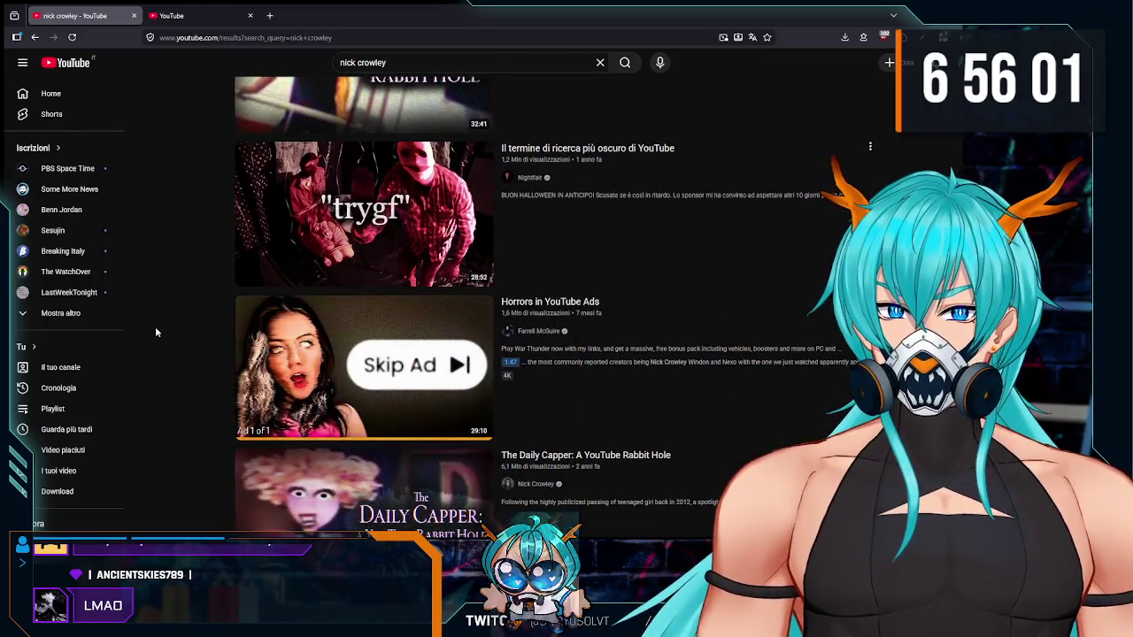
scroll(155, 332, "up", 5)
scroll(155, 329, "up", 6)
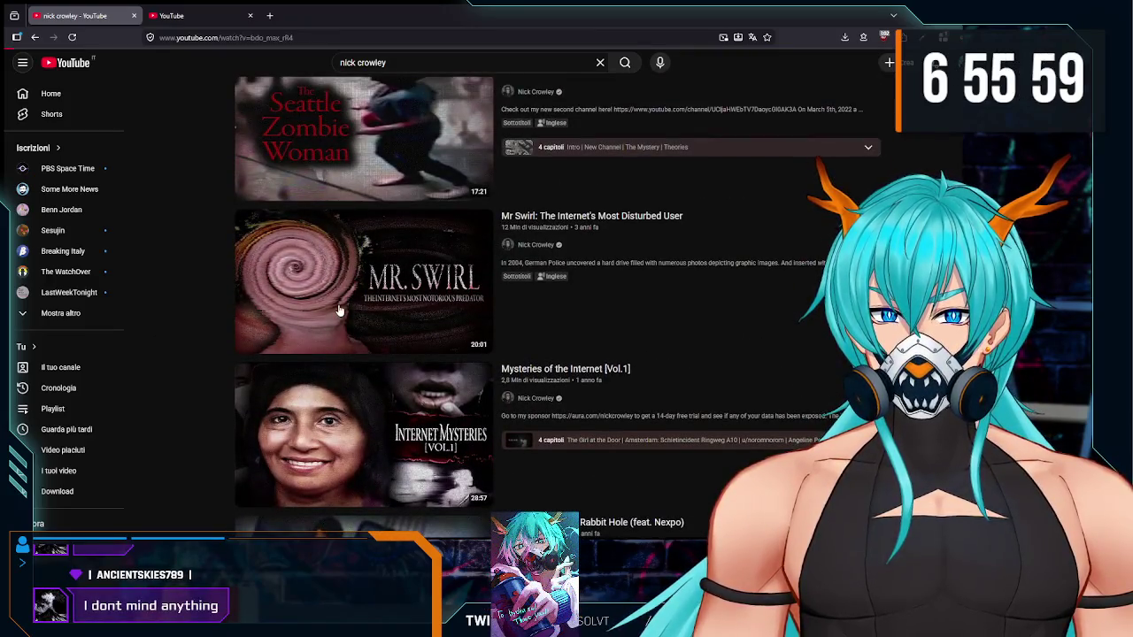
left_click(340, 310)
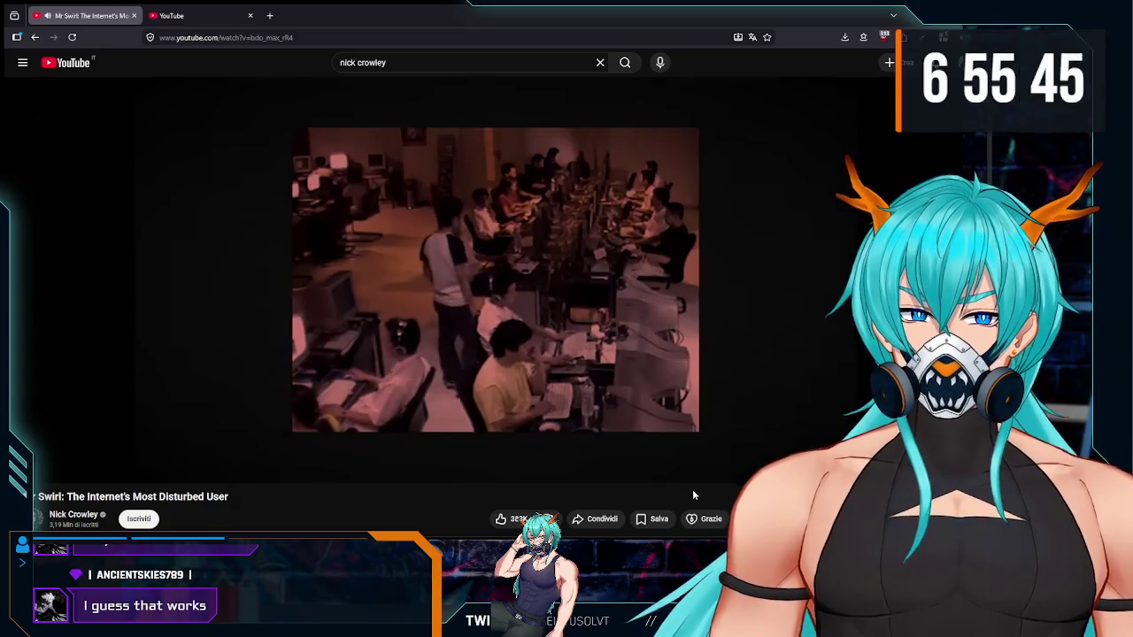
Step: Switch the Mr Swirl video player to full screen
key("f")
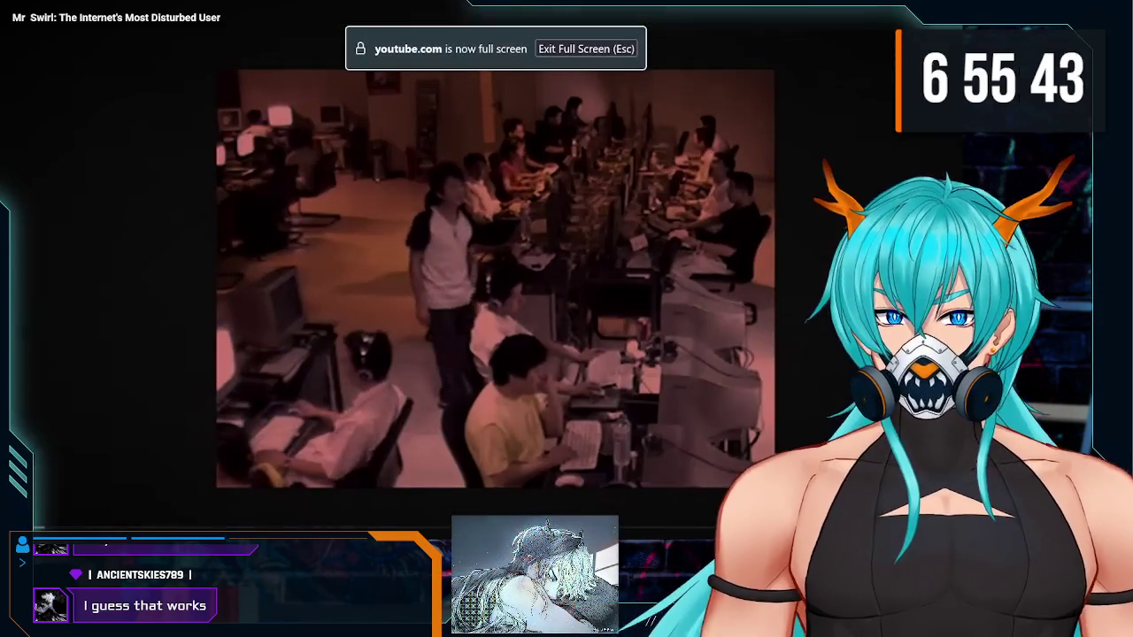